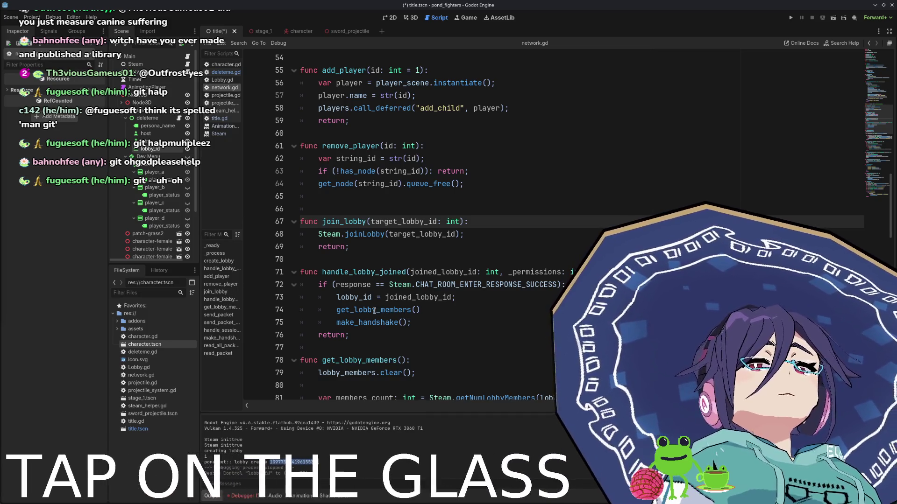
# Paste the else/match failure-reason block after make_handshake() and outdent it.
pyautogui.click(425, 328)
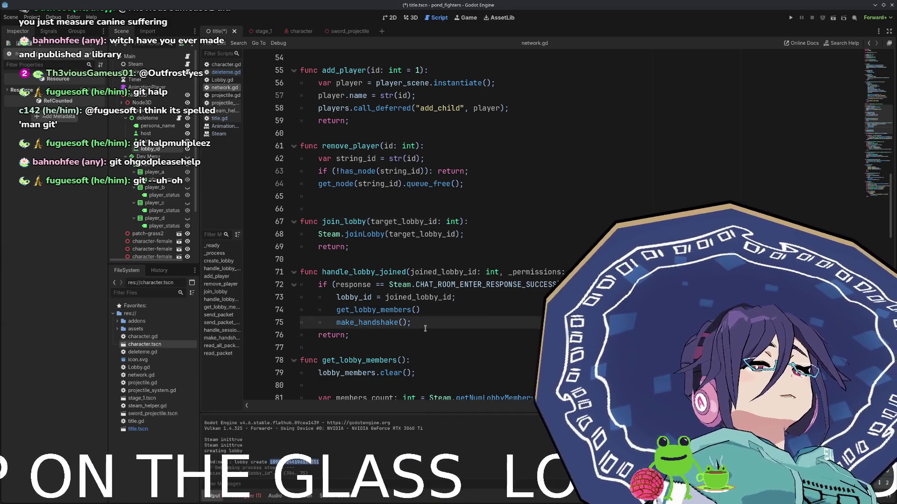
pyautogui.hotkey('ctrl', 'v')
pyautogui.scroll(1, 404, 268)
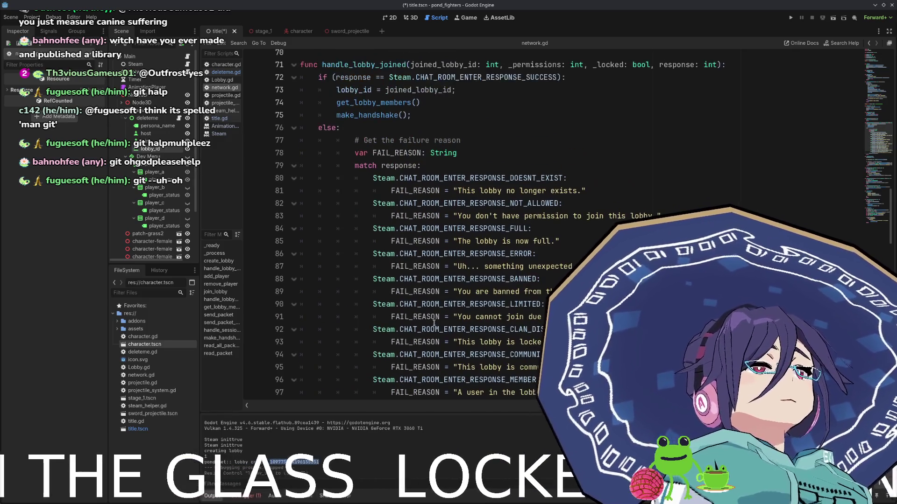
pyautogui.moveTo(364, 146)
pyautogui.mouseDown()
pyautogui.moveTo(420, 402)
pyautogui.moveTo(479, 203)
pyautogui.mouseUp()
pyautogui.scroll(7, 486, 212)
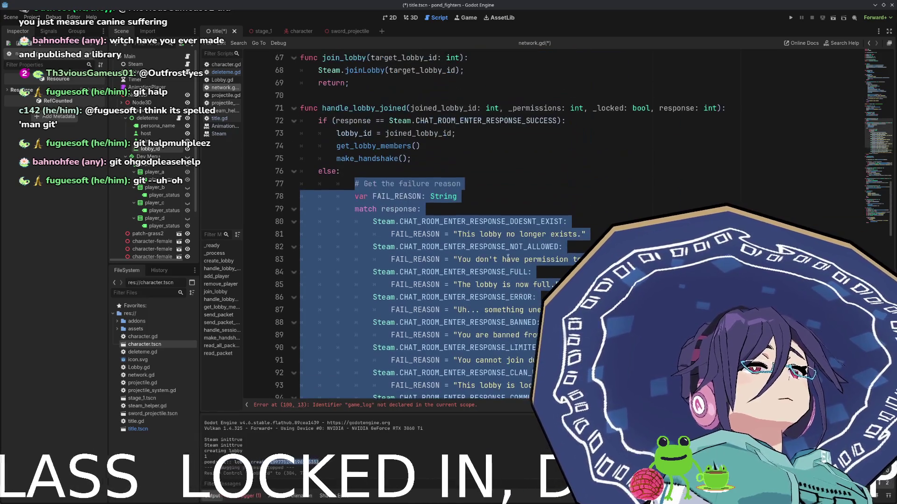
pyautogui.click(459, 189)
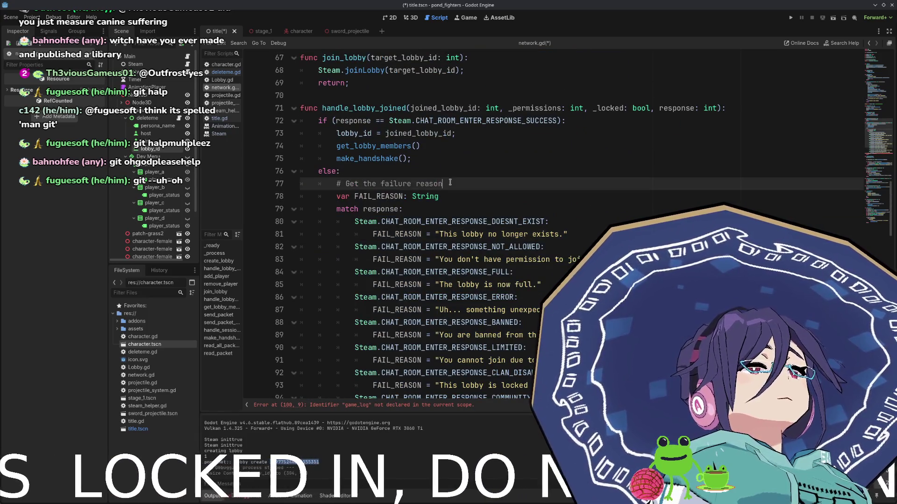
pyautogui.press('Down')
pyautogui.press('Down')
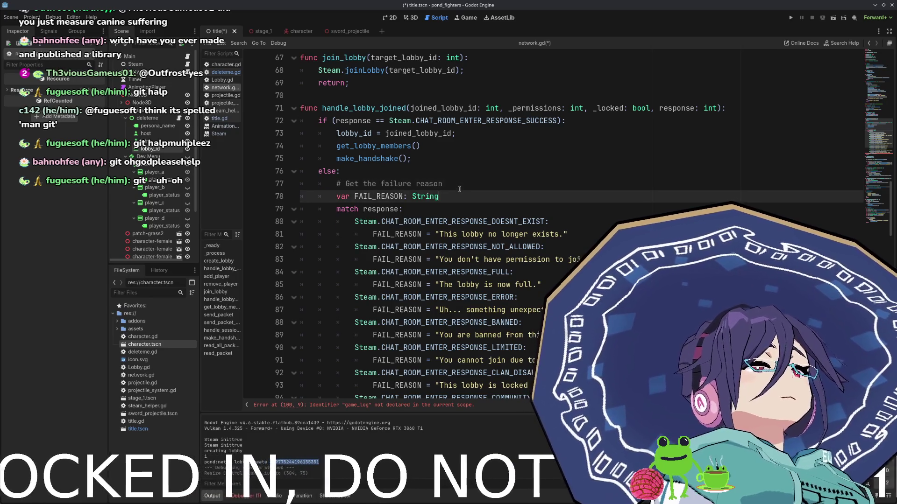
pyautogui.scroll(-4, 459, 194)
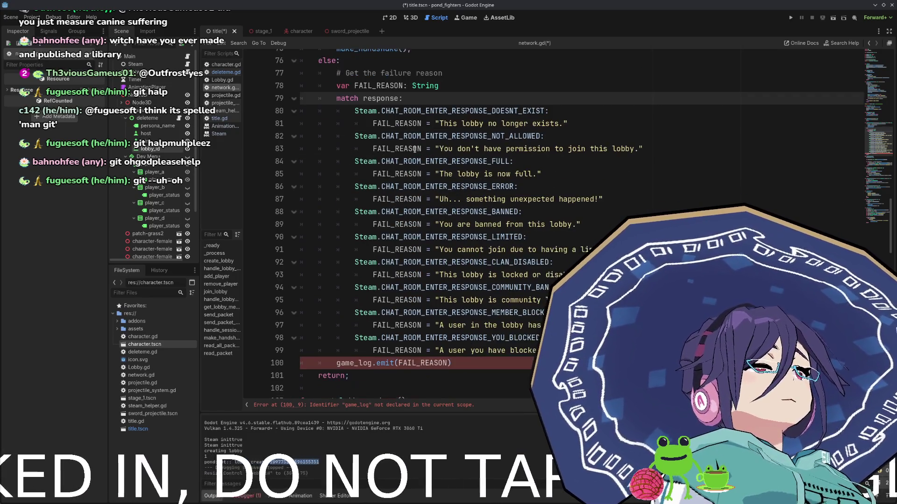
# Replace the game_log.emit call on line 100 with print and save network.gd.
pyautogui.click(376, 324)
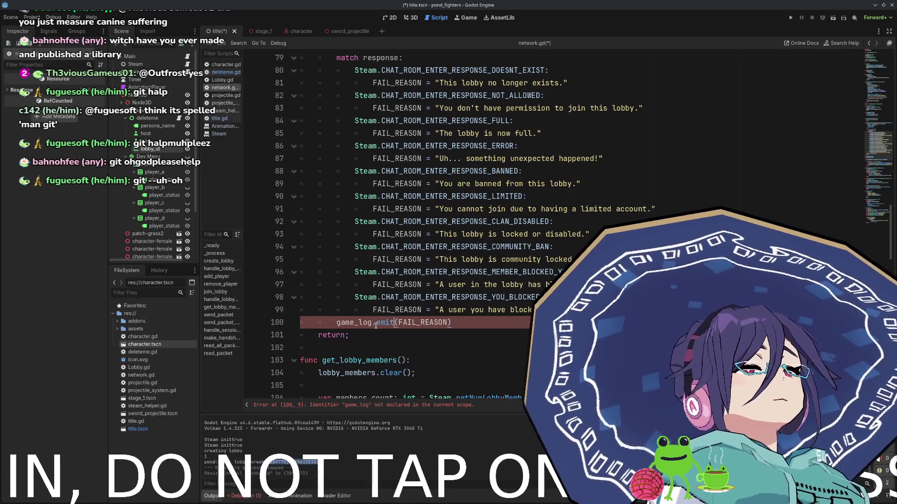
pyautogui.hotkey('ctrl', 'shift', 'Left')
pyautogui.hotkey('ctrl', 'shift', 'Left')
pyautogui.write('print')
pyautogui.hotkey('ctrl', 's')
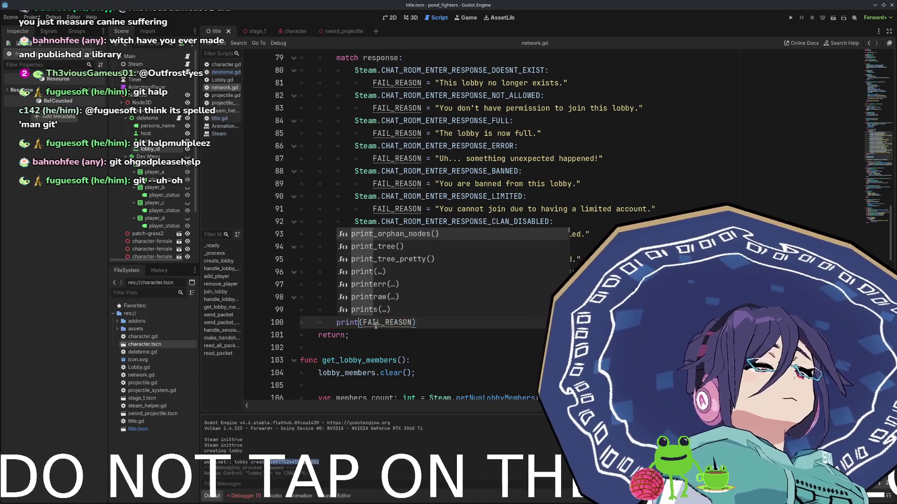
pyautogui.click(438, 328)
pyautogui.scroll(2, 531, 160)
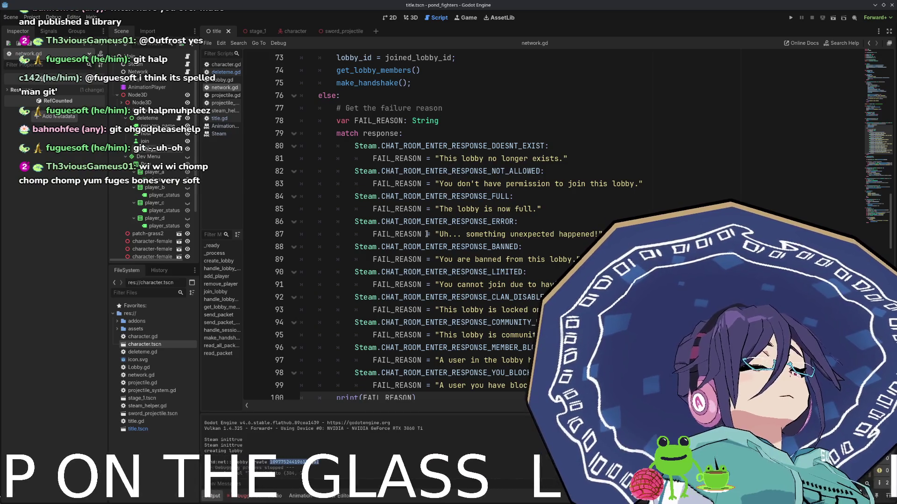
pyautogui.click(790, 18)
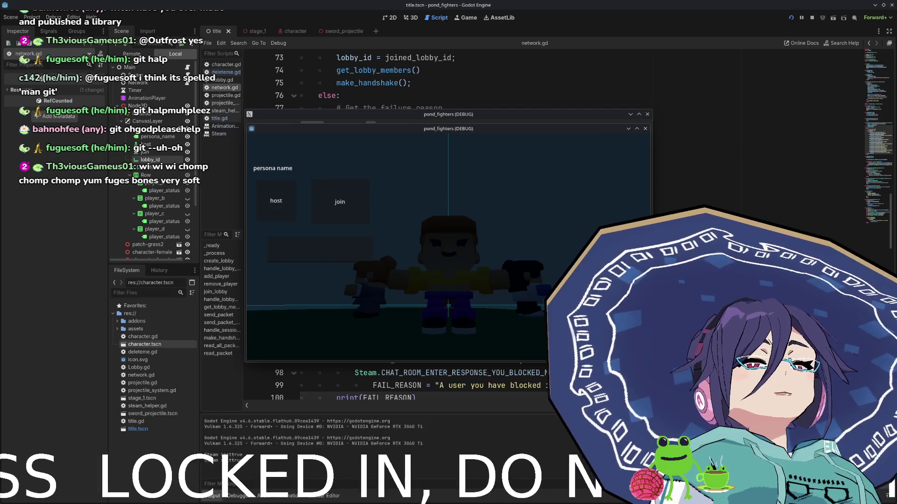
pyautogui.press('F8')
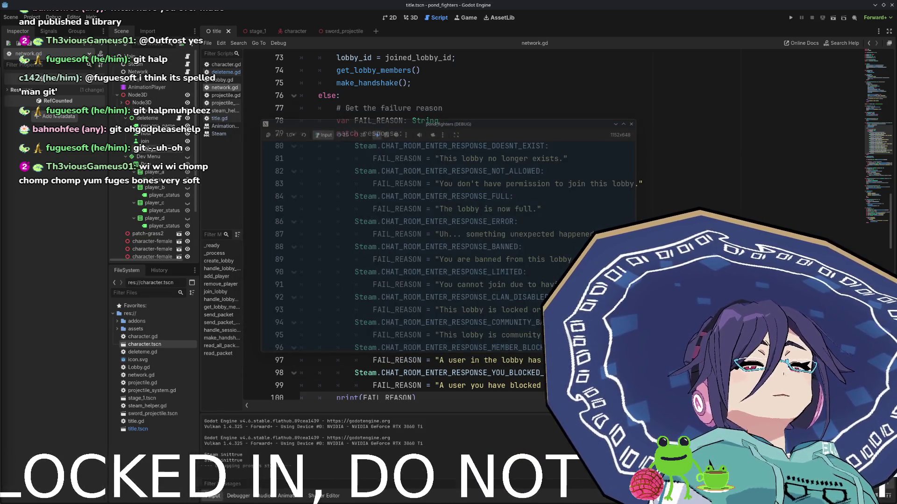
pyautogui.click(790, 18)
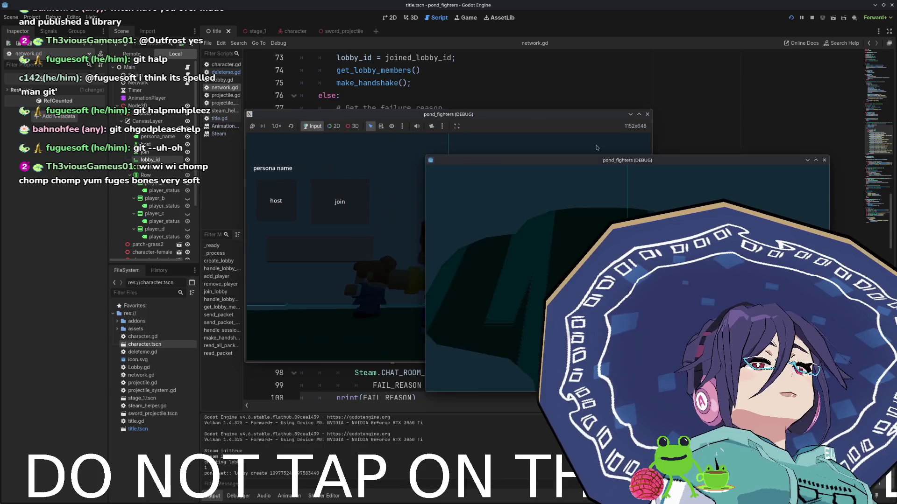
pyautogui.moveTo(536, 116); pyautogui.dragTo(397, 117)
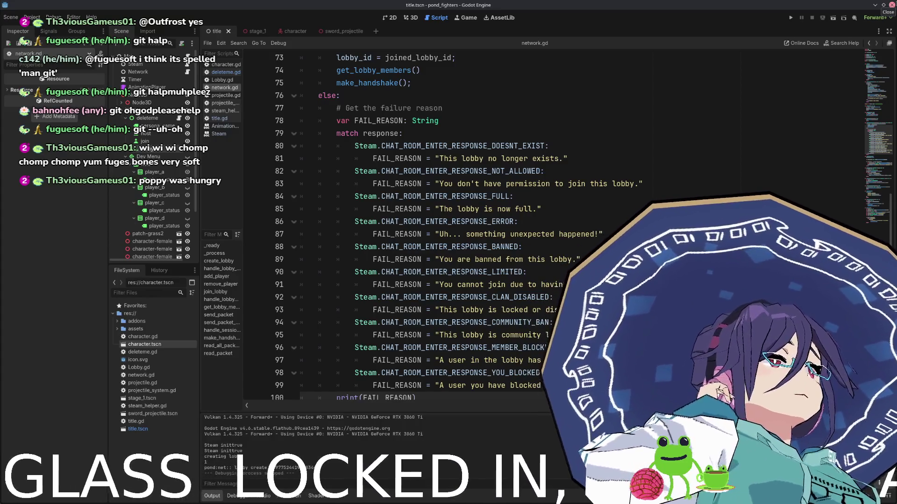
pyautogui.click(892, 5)
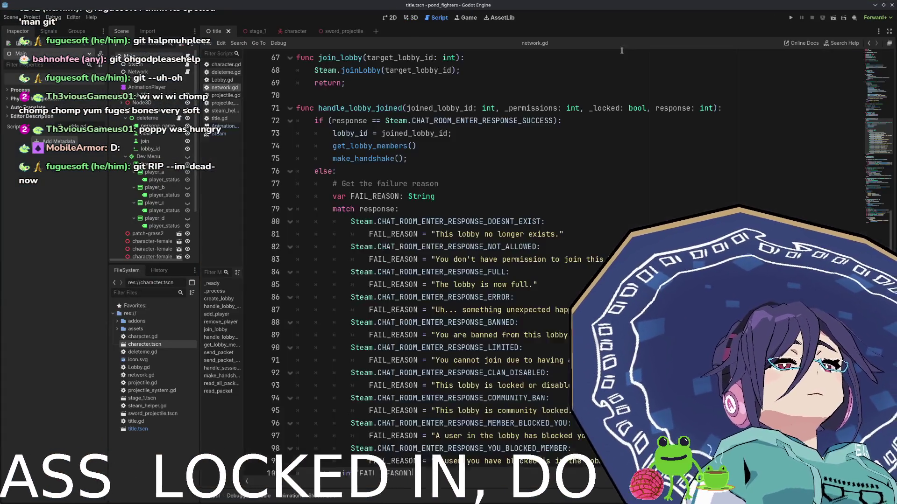
pyautogui.click(791, 18)
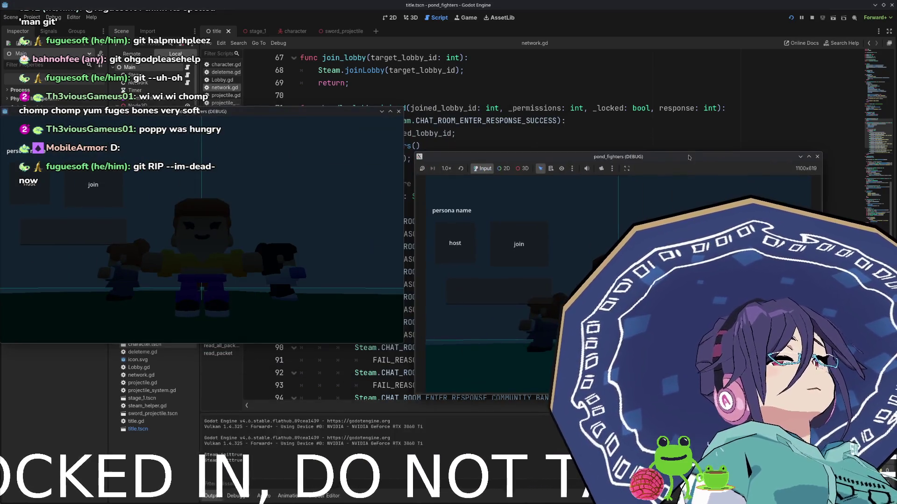
pyautogui.click(455, 243)
pyautogui.doubleClick(293, 473)
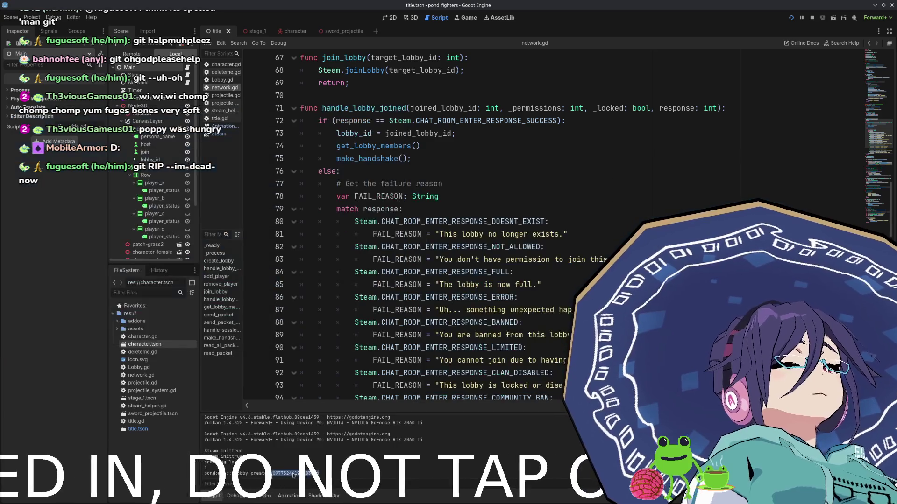
pyautogui.hotkey('alt', 'Tab')
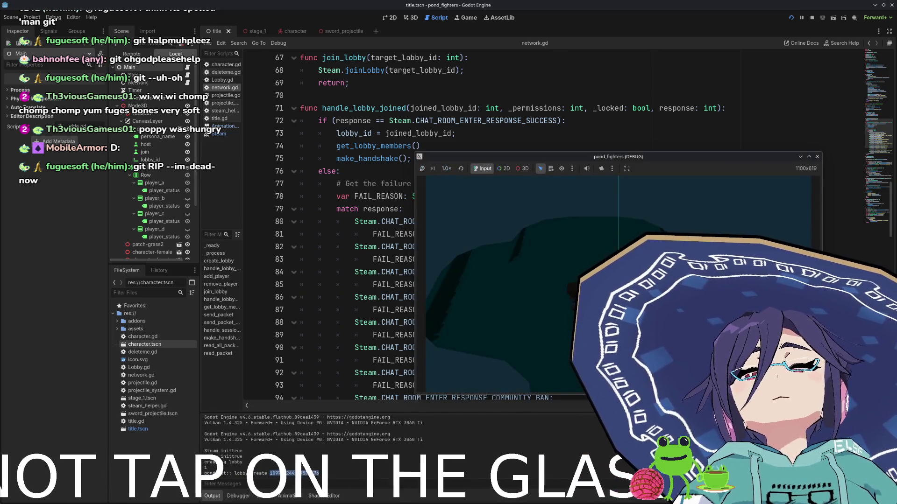
pyautogui.moveTo(396, 4)
pyautogui.mouseDown()
pyautogui.moveTo(658, 89)
pyautogui.moveTo(476, 144)
pyautogui.moveTo(467, 287)
pyautogui.moveTo(458, 33)
pyautogui.mouseUp()
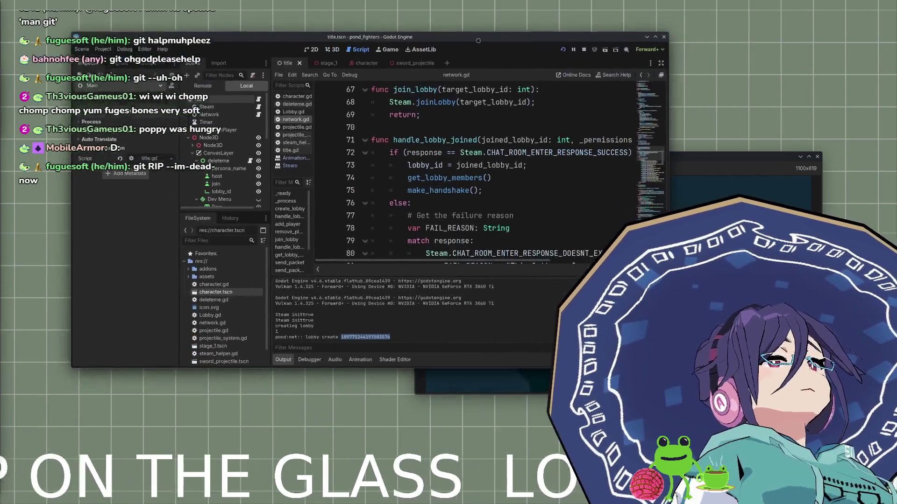
pyautogui.click(542, 42)
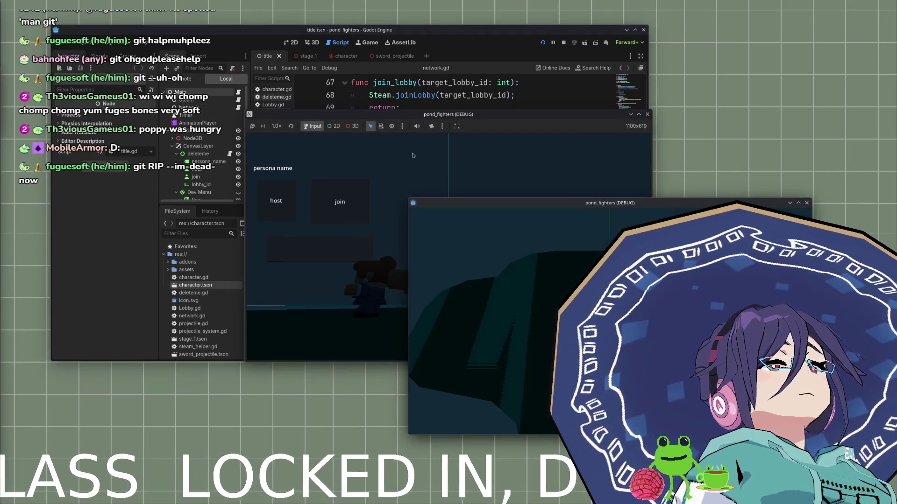
pyautogui.moveTo(428, 116)
pyautogui.mouseDown()
pyautogui.moveTo(233, 159)
pyautogui.moveTo(210, 141)
pyautogui.mouseUp()
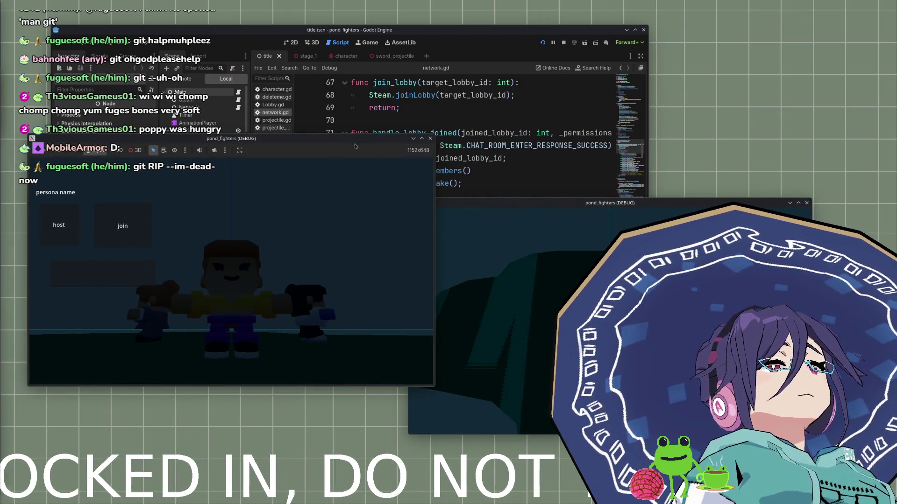
pyautogui.click(490, 33)
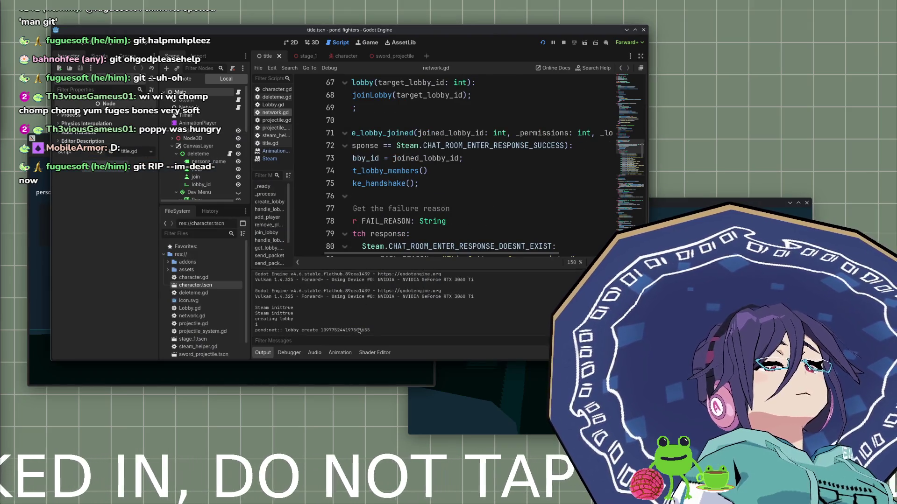
pyautogui.hotkey('alt', 'Tab')
pyautogui.click(114, 262)
pyautogui.hotkey('ctrl', 'v')
pyautogui.click(128, 227)
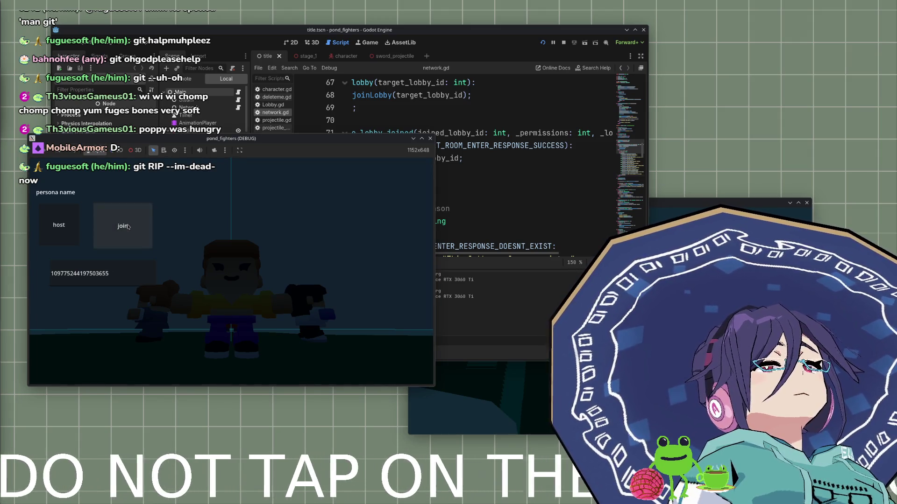
pyautogui.click(472, 331)
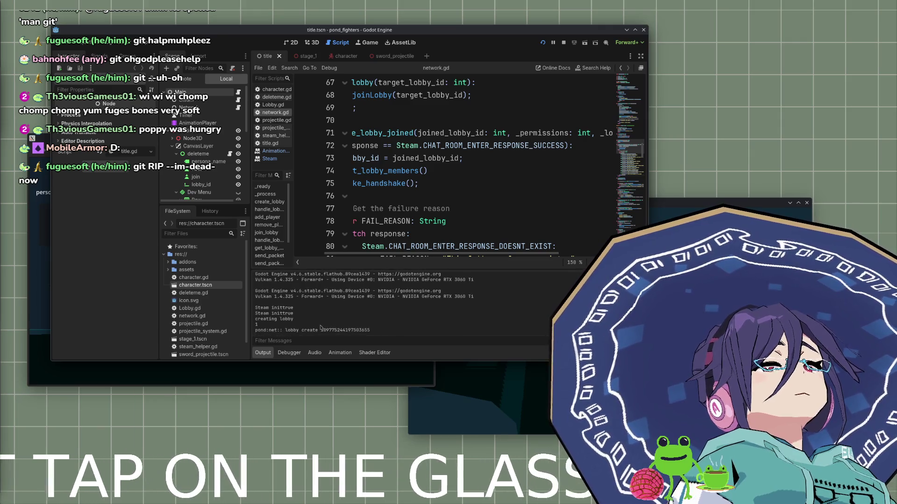
pyautogui.click(49, 286)
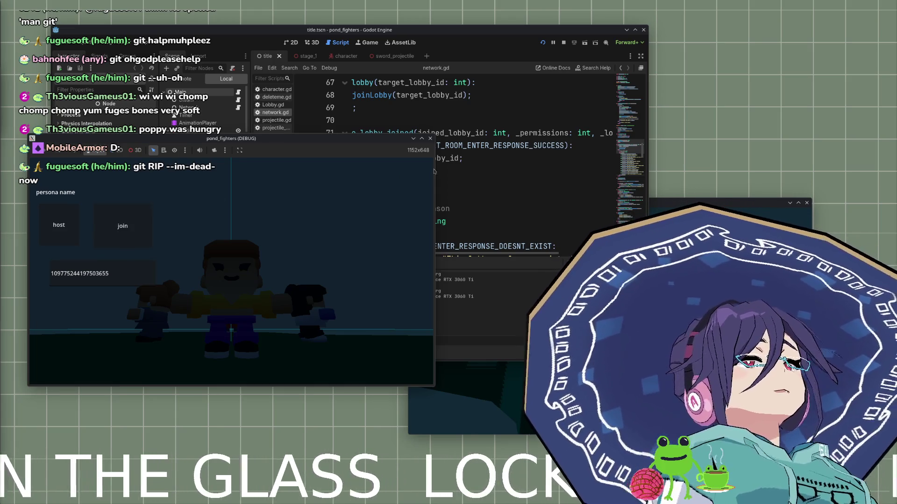
pyautogui.click(563, 42)
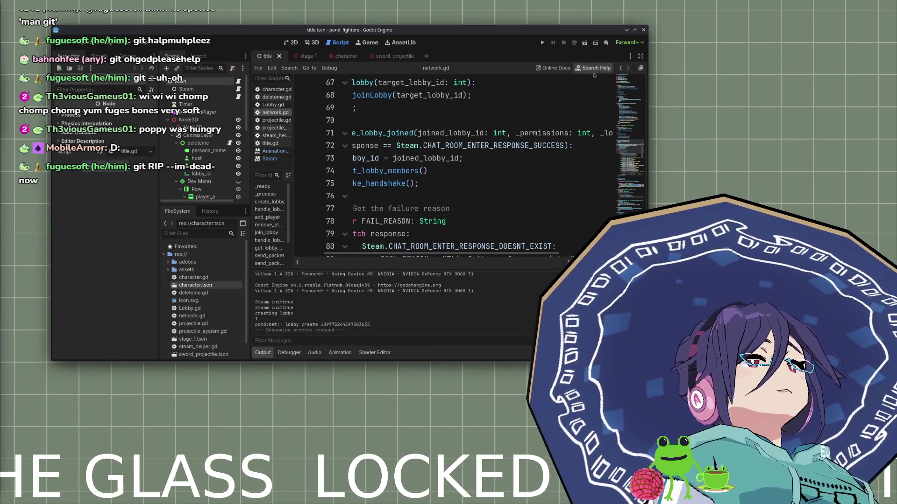
pyautogui.click(634, 30)
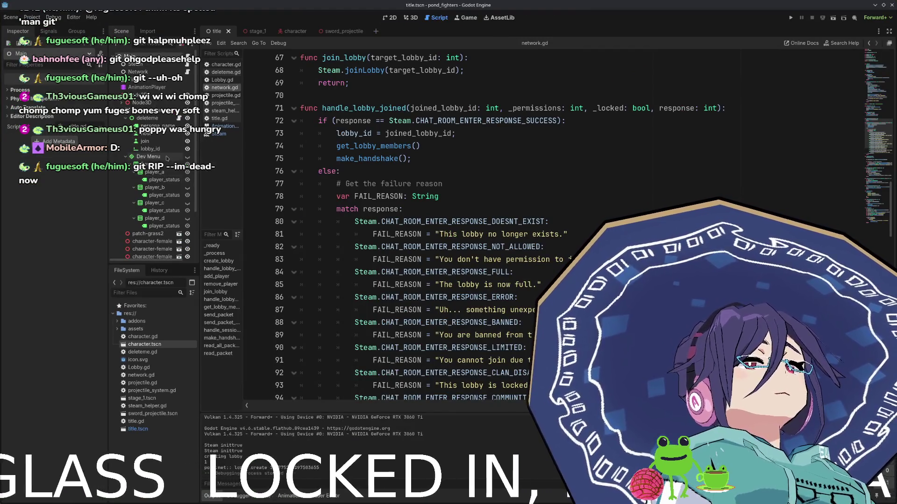
pyautogui.click(153, 141)
# Open deleteme.gd and locate the handle_join_pressed function on line 23.
pyautogui.scroll(10, 414, 231)
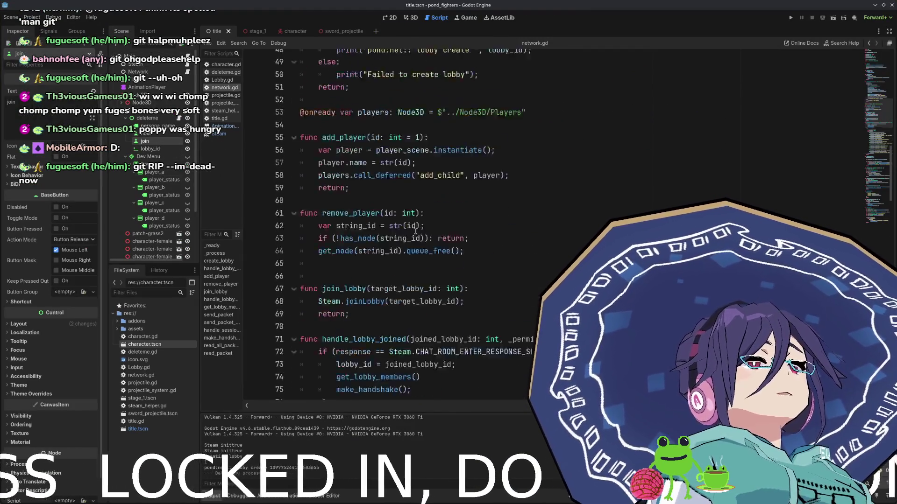
pyautogui.click(178, 118)
pyautogui.doubleClick(322, 236)
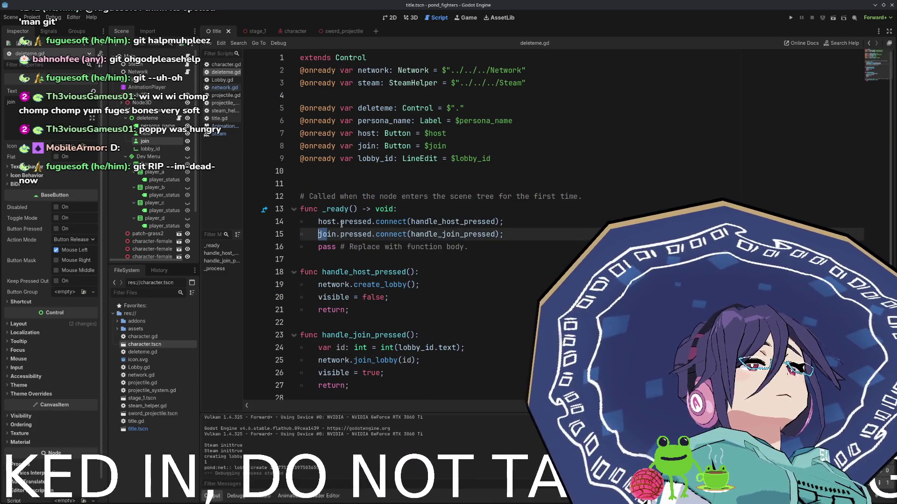
pyautogui.doubleClick(367, 146)
pyautogui.doubleClick(440, 235)
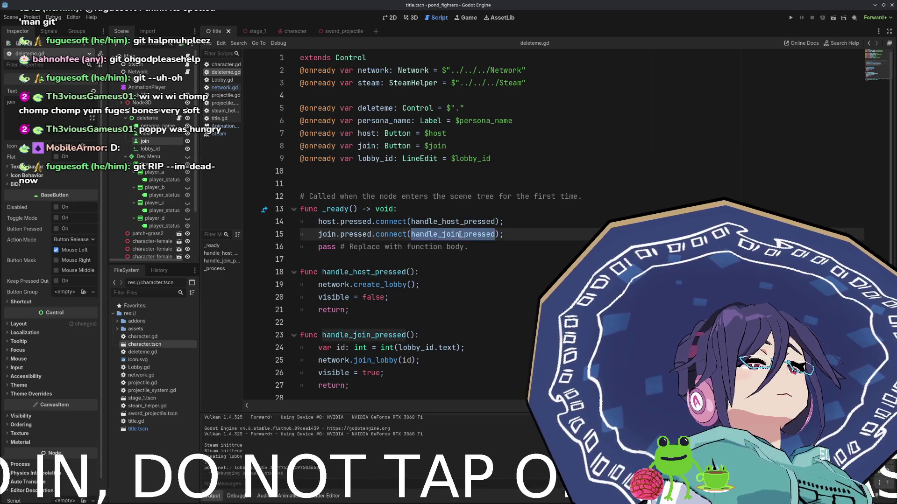
pyautogui.doubleClick(390, 336)
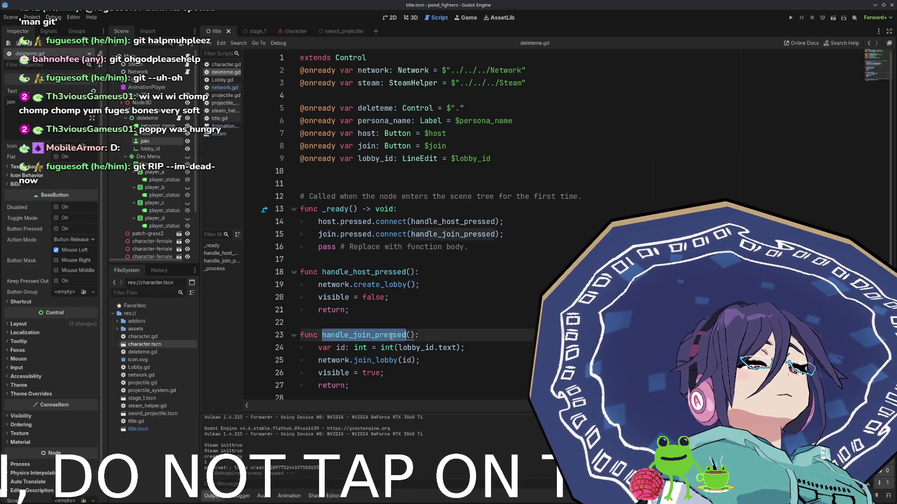
pyautogui.click(431, 337)
# Add print("connecting to ", id); as a new line in the join handler.
pyautogui.press('Down')
pyautogui.press('End')
pyautogui.press('Return')
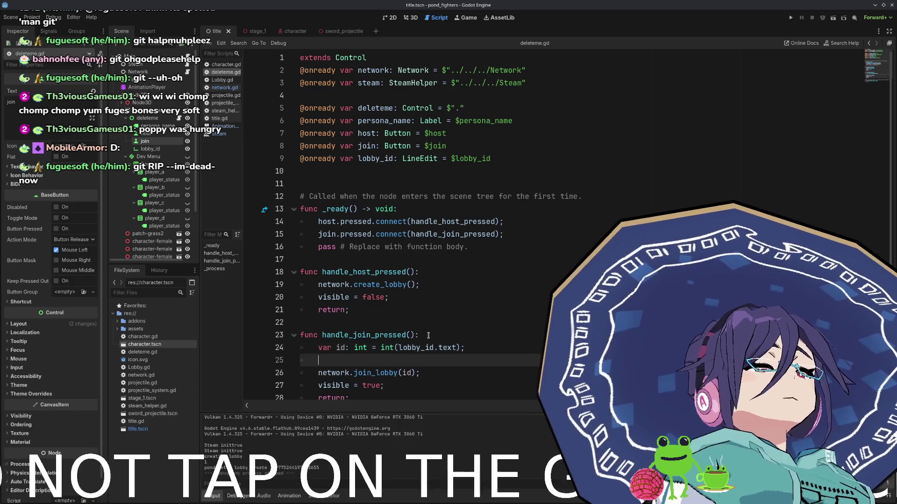
pyautogui.write('rint("connecteding')
pyautogui.press('BackSpace')
pyautogui.press('BackSpace')
pyautogui.press('BackSpace')
pyautogui.write('ing to ", )')
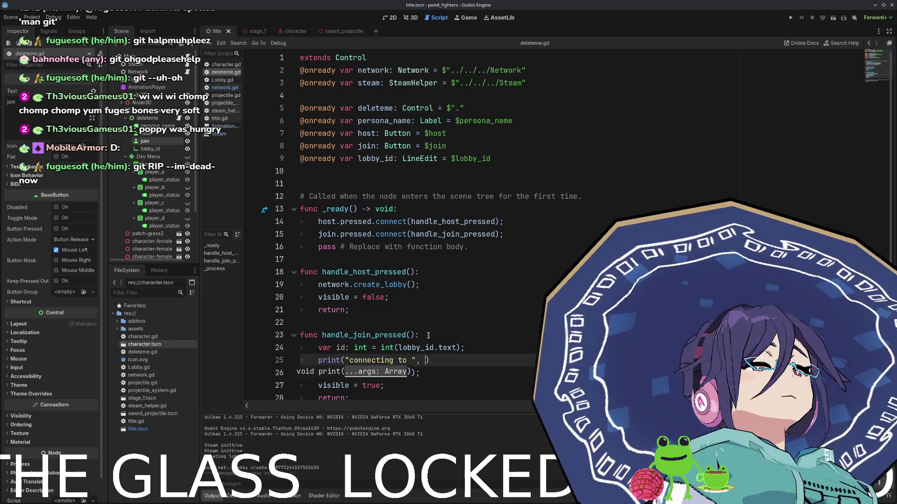
pyautogui.press('Escape')
pyautogui.write('id);')
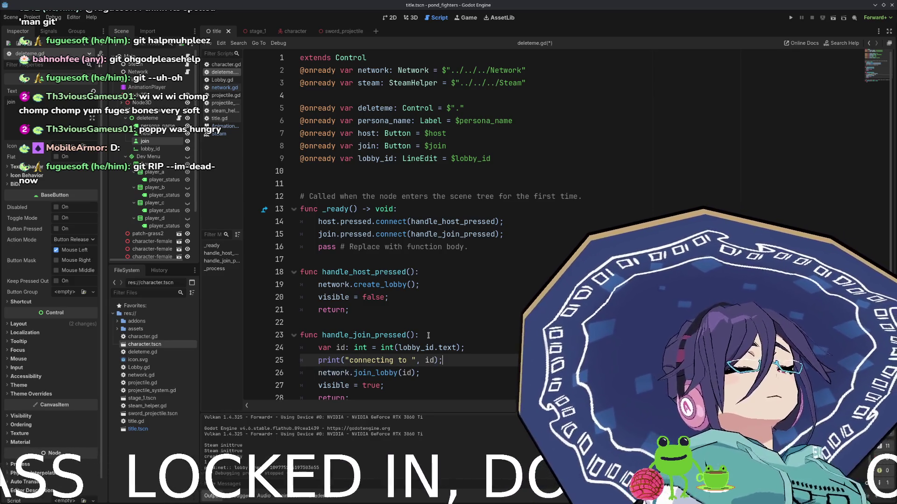
# Jump to the join_lobby definition in network.gd, leaving its Steam.joinLobby call unchanged.
pyautogui.press('Down')
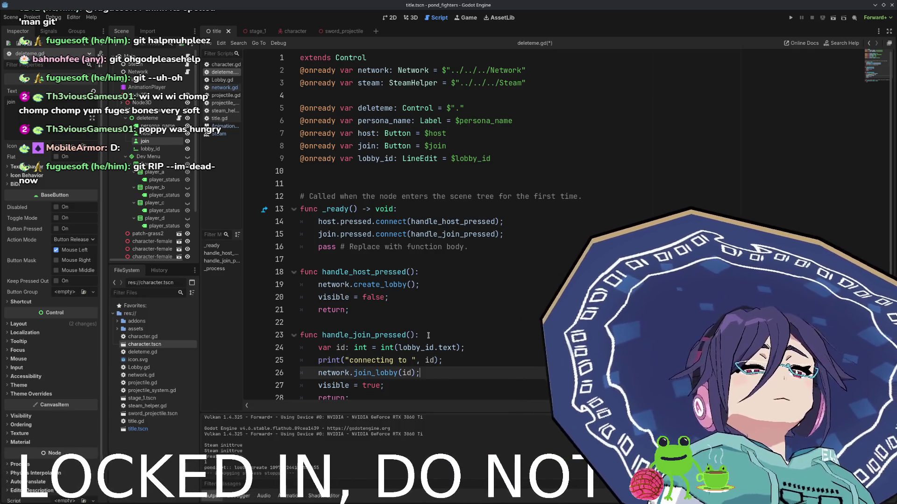
pyautogui.keyDown('ctrl'); pyautogui.click(373, 373); pyautogui.keyUp('ctrl')
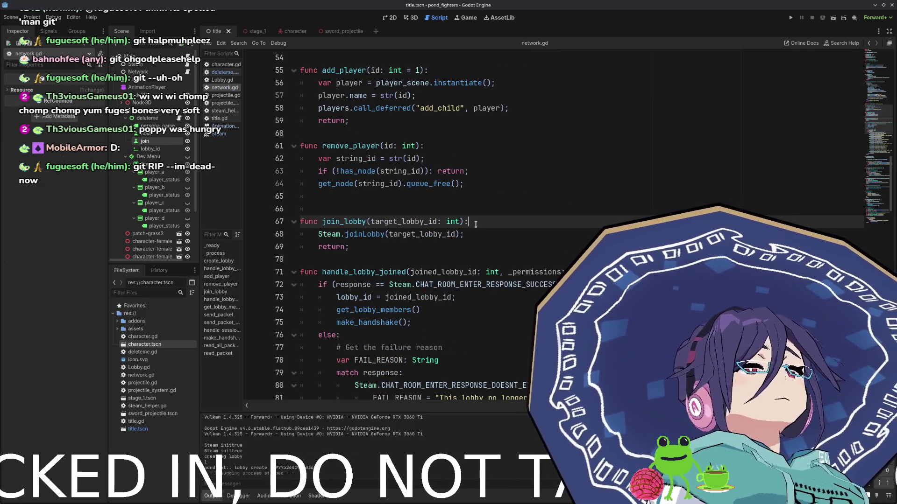
pyautogui.click(475, 223)
pyautogui.press('Return')
pyautogui.write('"conn')
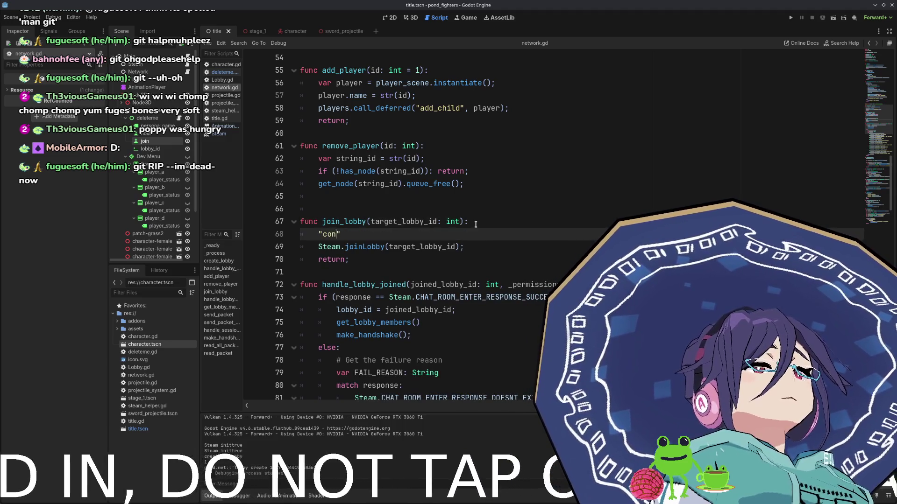
pyautogui.press('BackSpace')
pyautogui.press('BackSpace')
pyautogui.press('BackSpace')
pyautogui.press('BackSpace')
pyautogui.press('BackSpace')
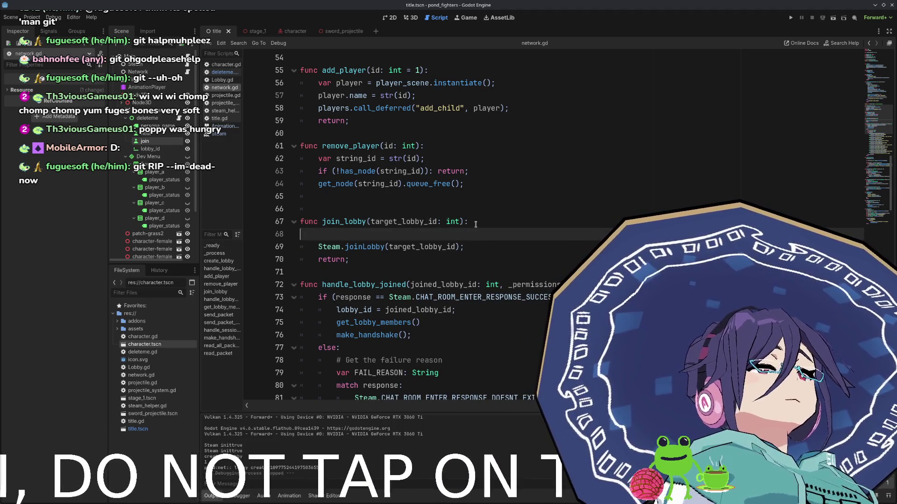
pyautogui.press('BackSpace')
pyautogui.press('BackSpace')
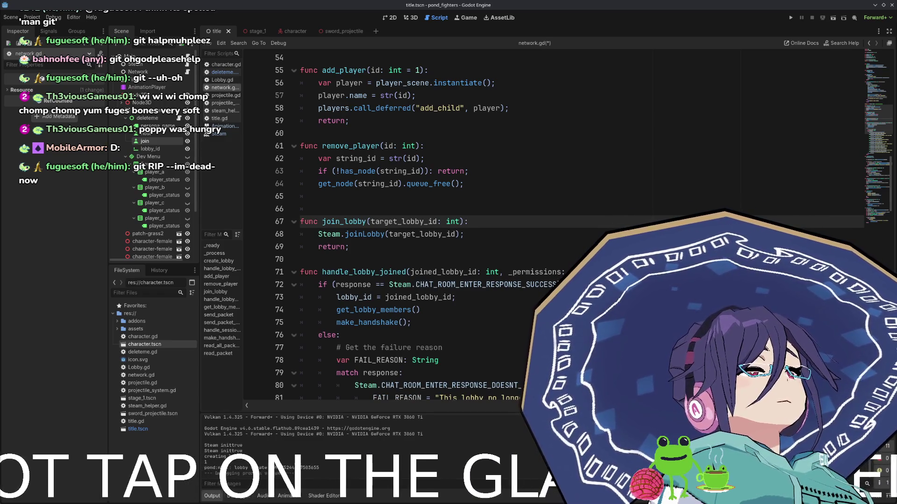
pyautogui.scroll(5, 487, 268)
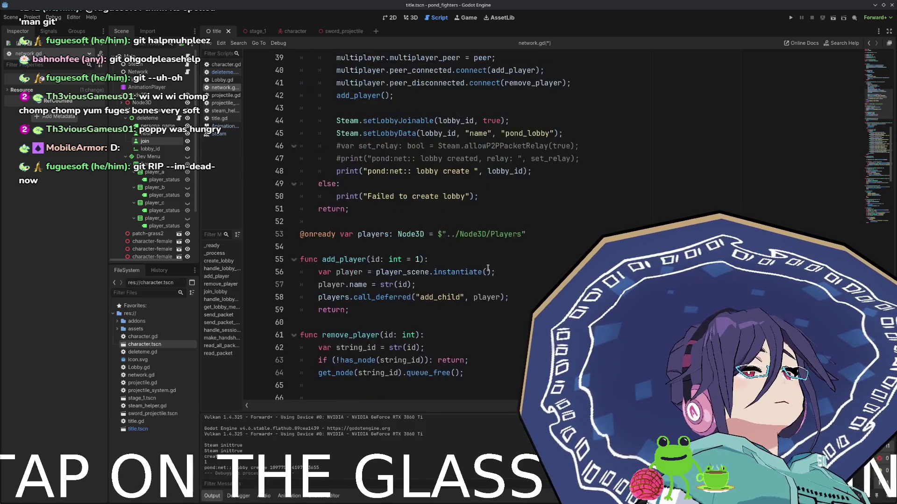
pyautogui.scroll(6, 488, 268)
pyautogui.scroll(-9, 488, 268)
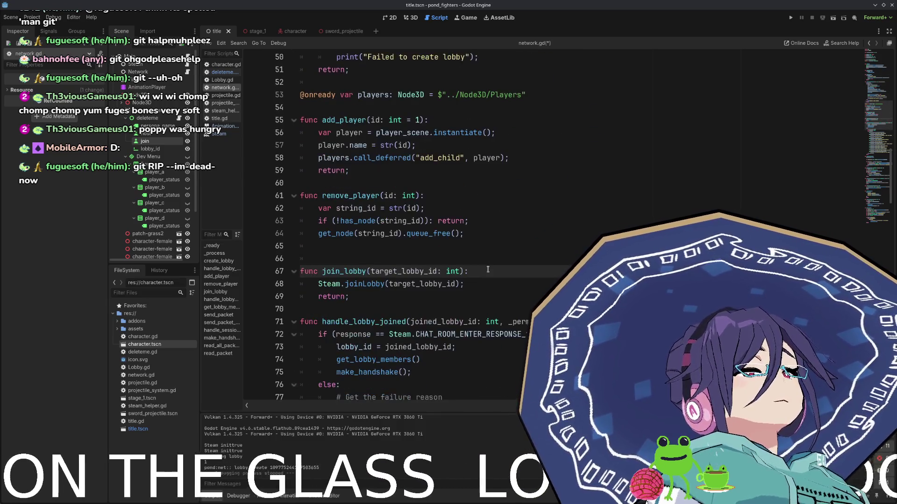
# Add print("connecting to lobby"); at the top of join_lobby and copy that line.
pyautogui.scroll(-1, 487, 270)
pyautogui.press('Return')
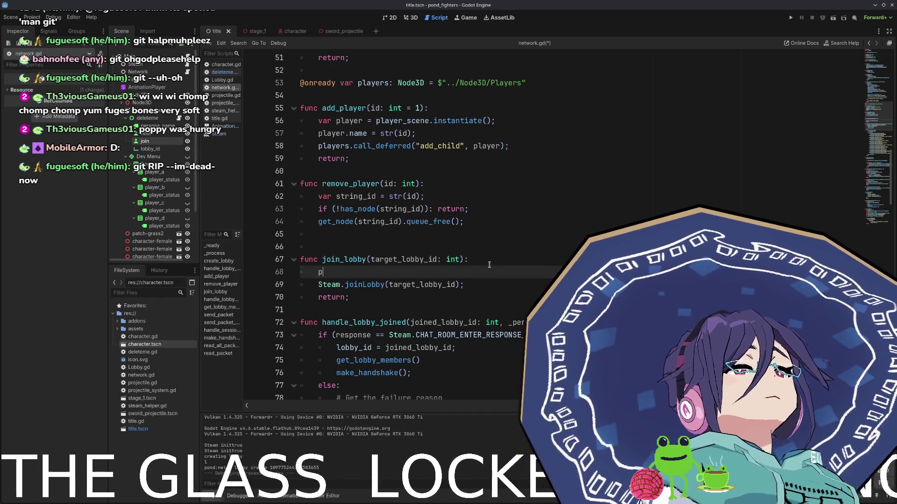
pyautogui.write('print("connecting to lobby')
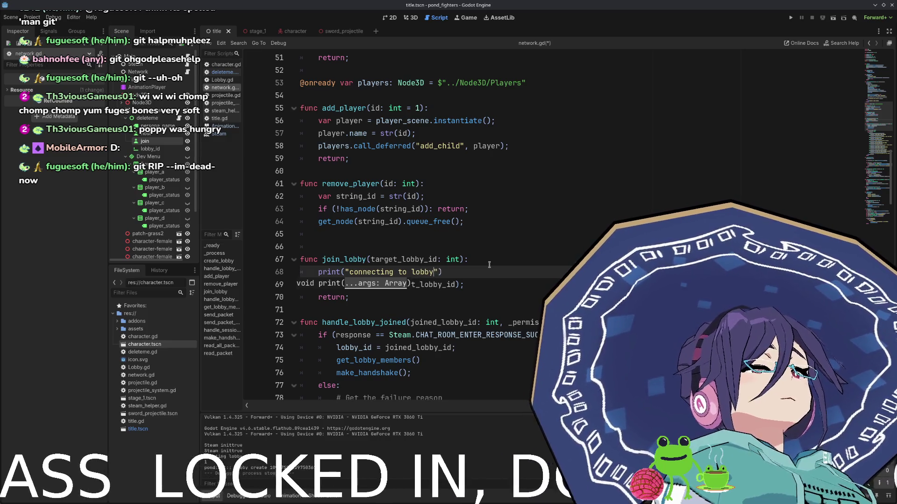
pyautogui.write('");')
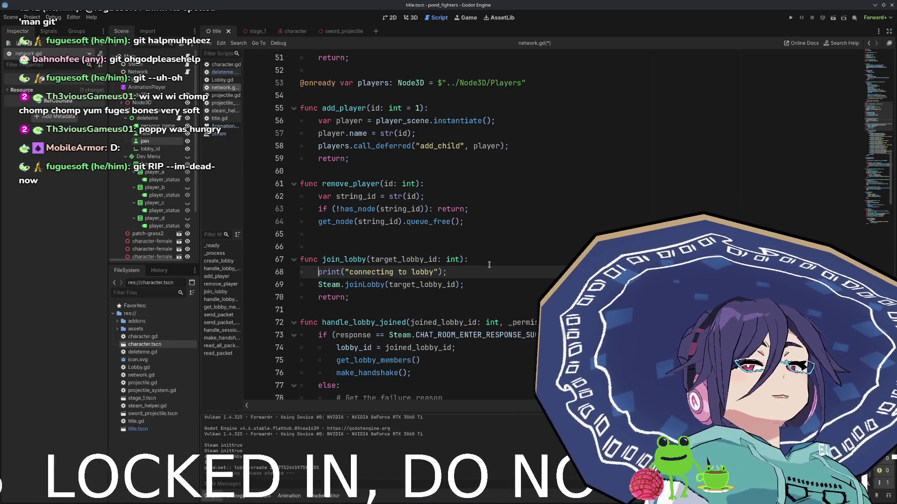
pyautogui.hotkey('shift', 'Home')
pyautogui.hotkey('ctrl', 'c')
# Paste the print into handle_lobby_joined and extend its message toward "connecting to lobby: response".
pyautogui.press('Down')
pyautogui.press('Down')
pyautogui.press('Down')
pyautogui.press('End')
pyautogui.press('Return')
pyautogui.write('\\')
pyautogui.hotkey('ctrl', 'v')
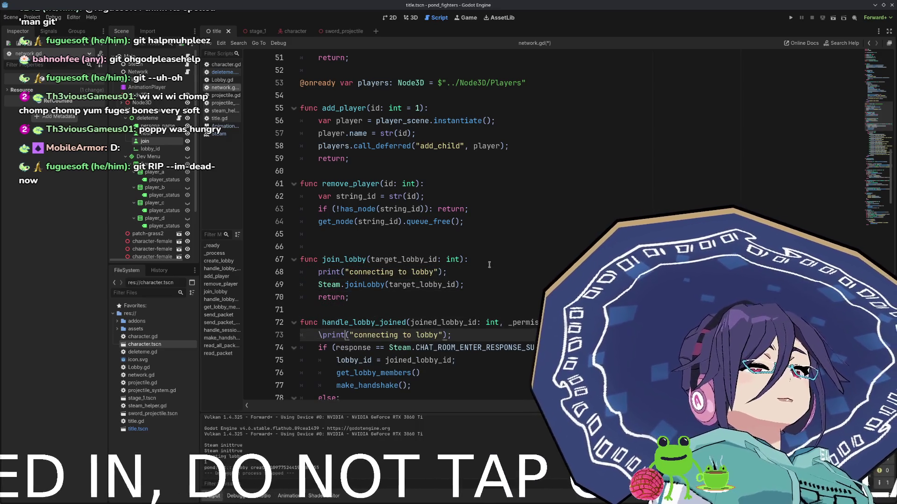
pyautogui.press('Home')
pyautogui.press('Delete')
pyautogui.press('Right')
pyautogui.press('Right')
pyautogui.press('Right')
pyautogui.hotkey('ctrl', 'shift', 'Right')
pyautogui.press('Right')
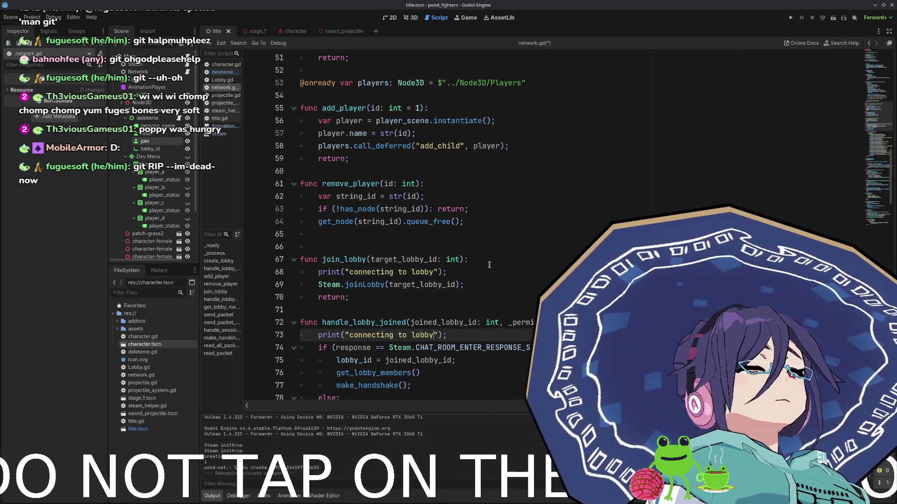
pyautogui.write(': n')
# Fix the misspelled word to "response", save network.gd, and run the project with F5.
pyautogui.hotkey('ctrl', 's')
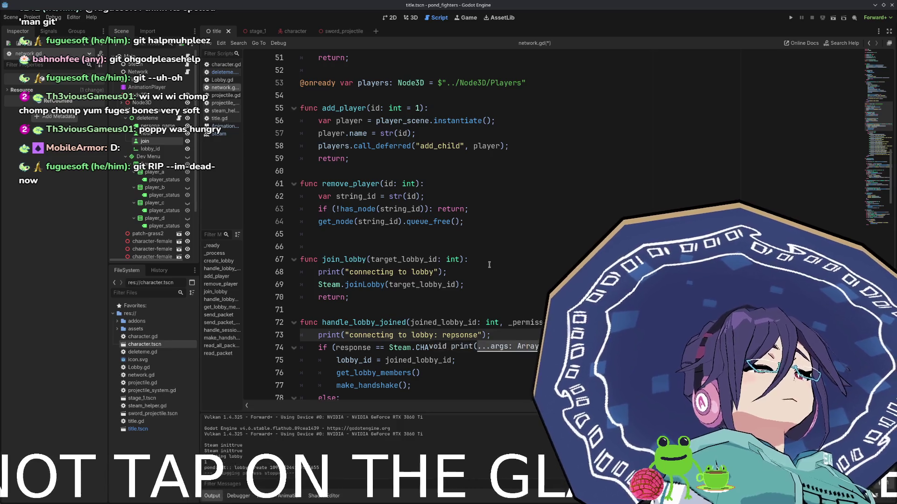
pyautogui.hotkey('ctrl', 'shift', 'Left')
pyautogui.press('BackSpace')
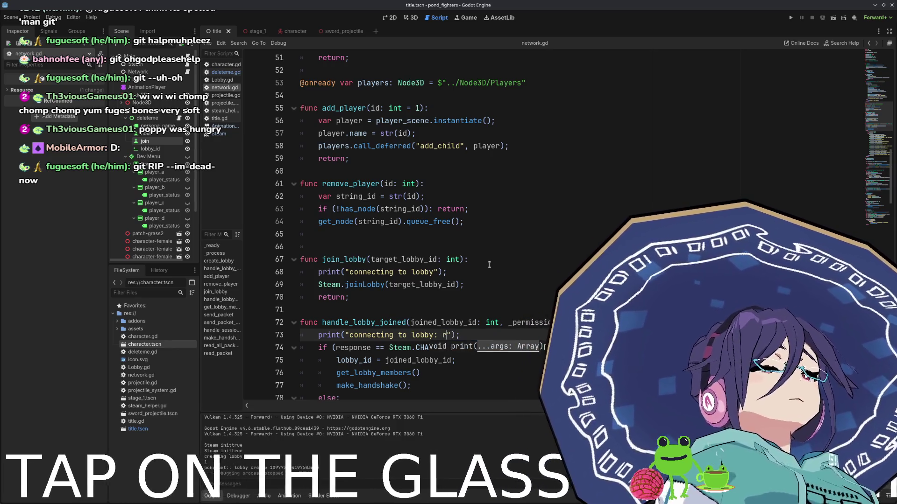
pyautogui.write('response')
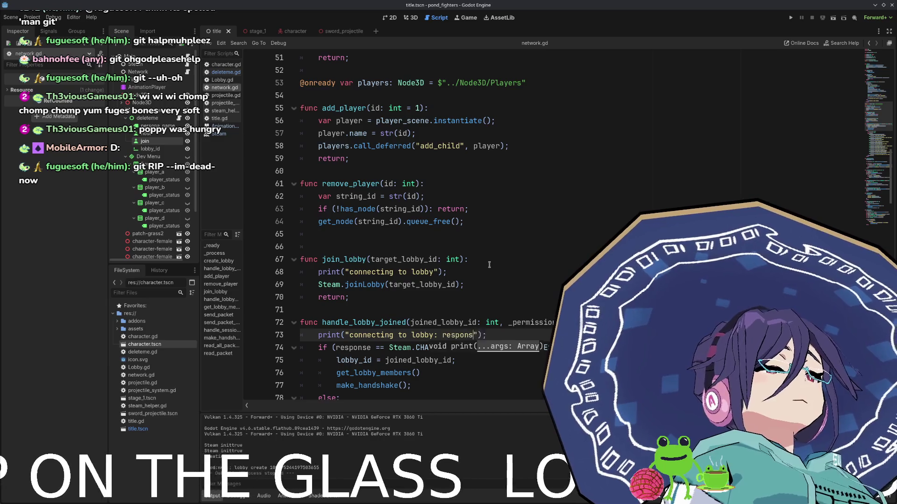
pyautogui.press('F5')
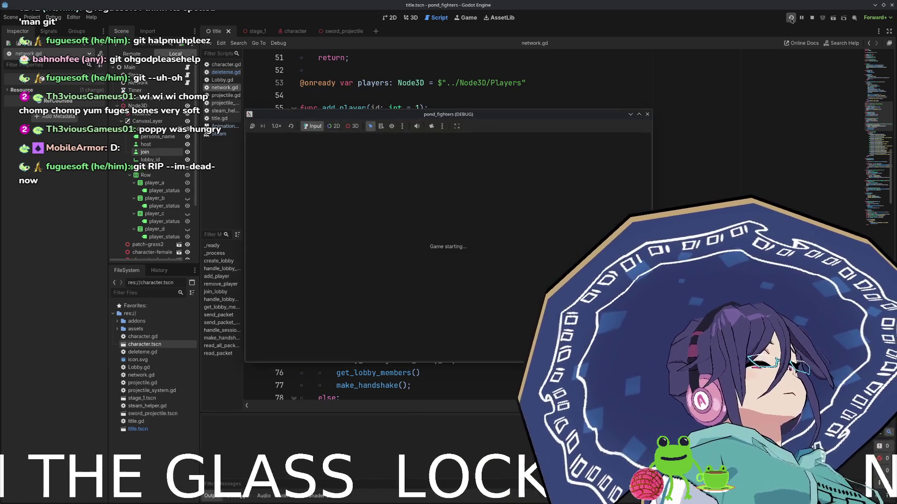
# Arrange the editor and both game windows so the Output log is visible.
pyautogui.click(883, 5)
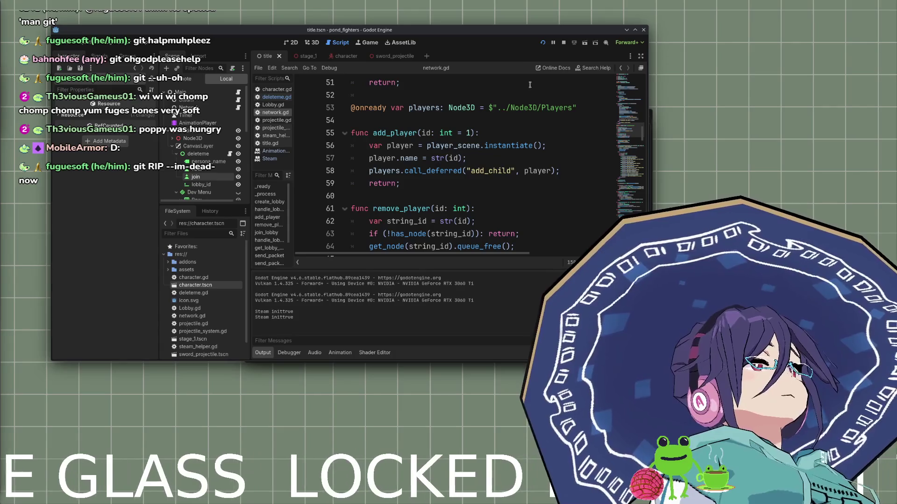
pyautogui.moveTo(528, 32); pyautogui.dragTo(441, 34)
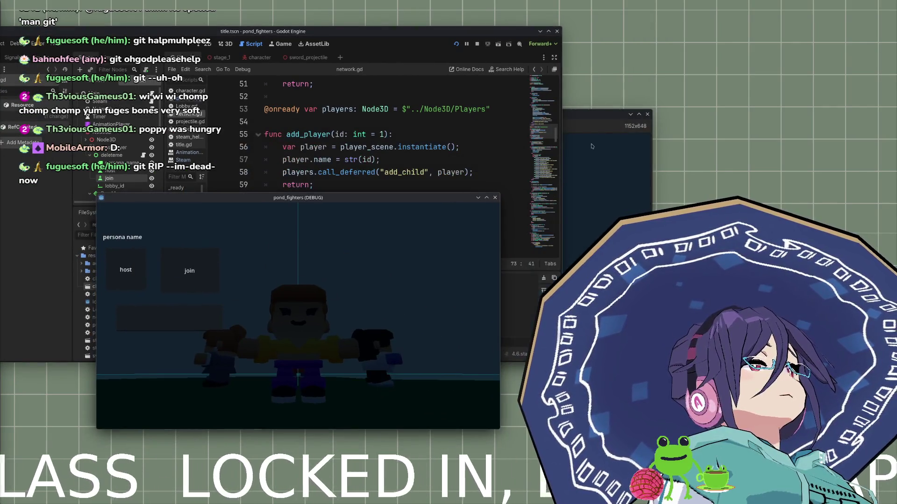
pyautogui.moveTo(590, 118); pyautogui.dragTo(775, 181)
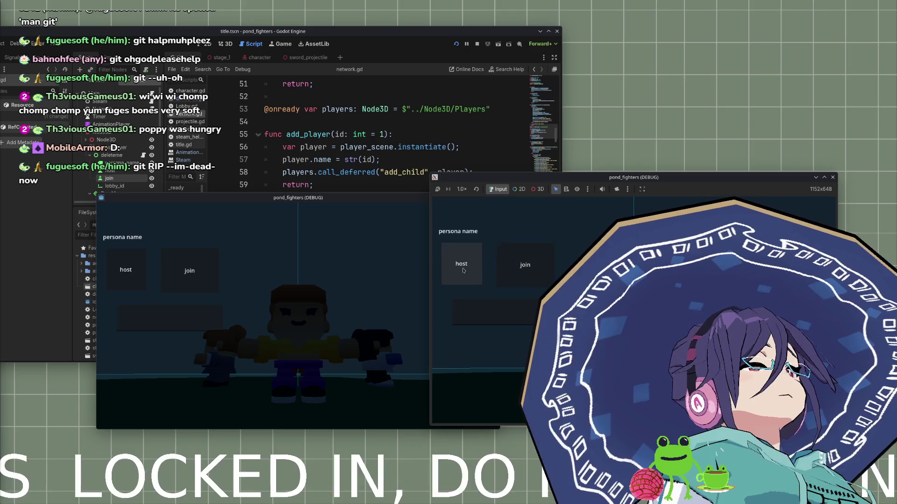
pyautogui.moveTo(341, 198)
pyautogui.mouseDown()
pyautogui.moveTo(545, 171)
pyautogui.moveTo(616, 87)
pyautogui.mouseUp()
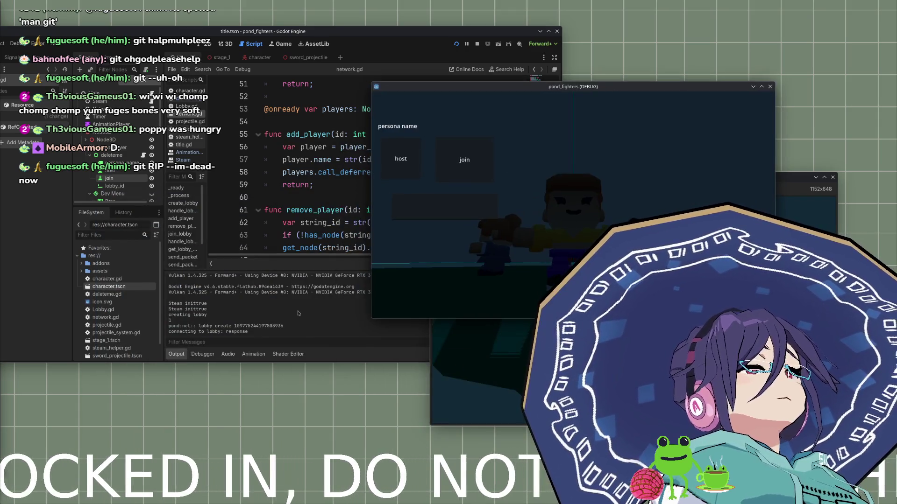
# Paste the hosted lobby ID from the Output log into the other game and join.
pyautogui.doubleClick(260, 328)
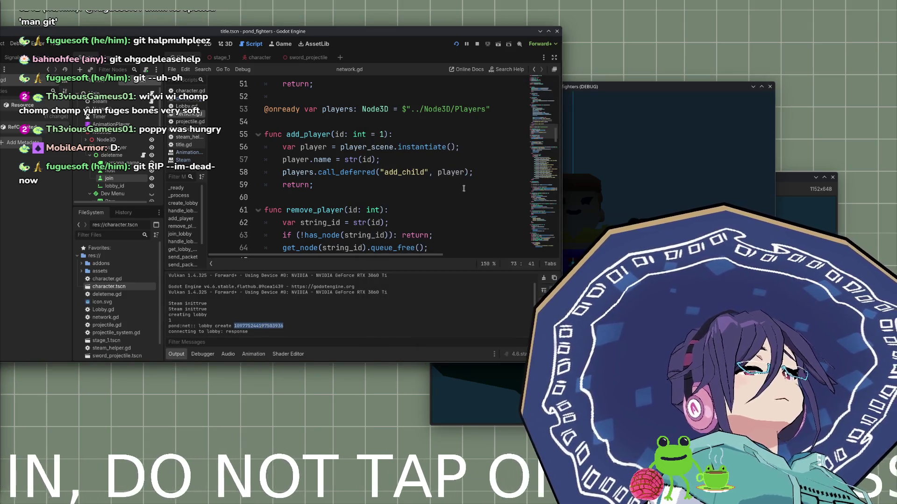
pyautogui.moveTo(635, 87); pyautogui.dragTo(460, 86)
pyautogui.click(297, 200)
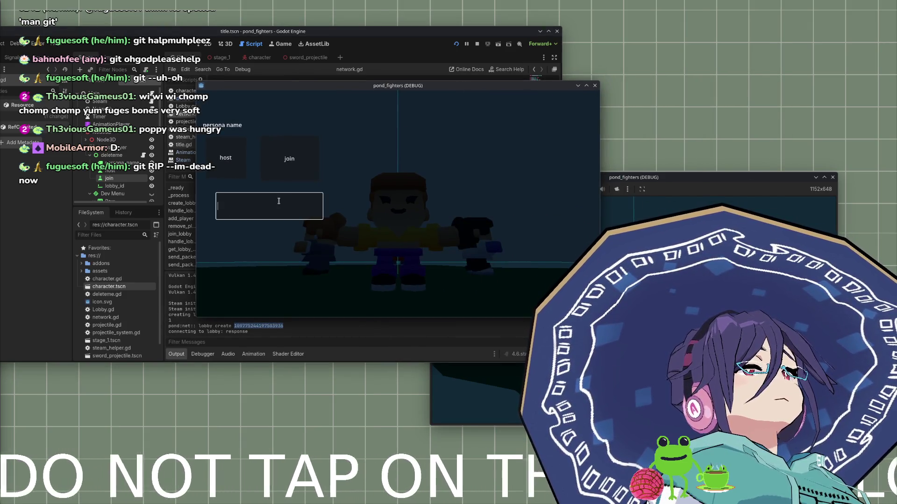
pyautogui.hotkey('ctrl', 'v')
pyautogui.click(291, 158)
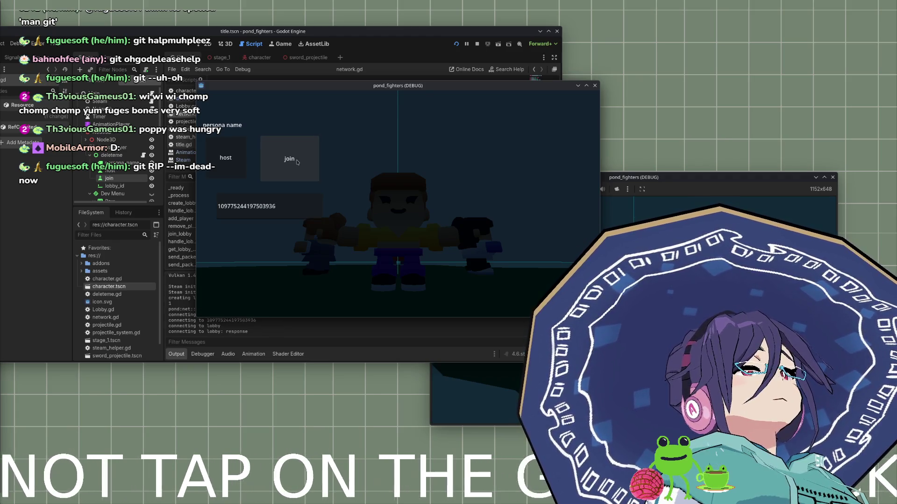
# Check the log for the connecting messages, stop the game with F8, and maximize the editor.
pyautogui.click(247, 336)
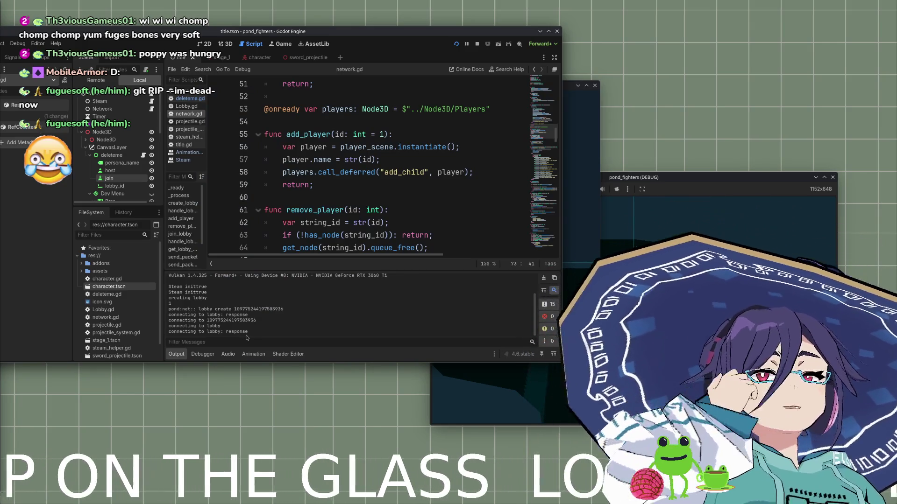
pyautogui.hotkey('alt', 'Tab')
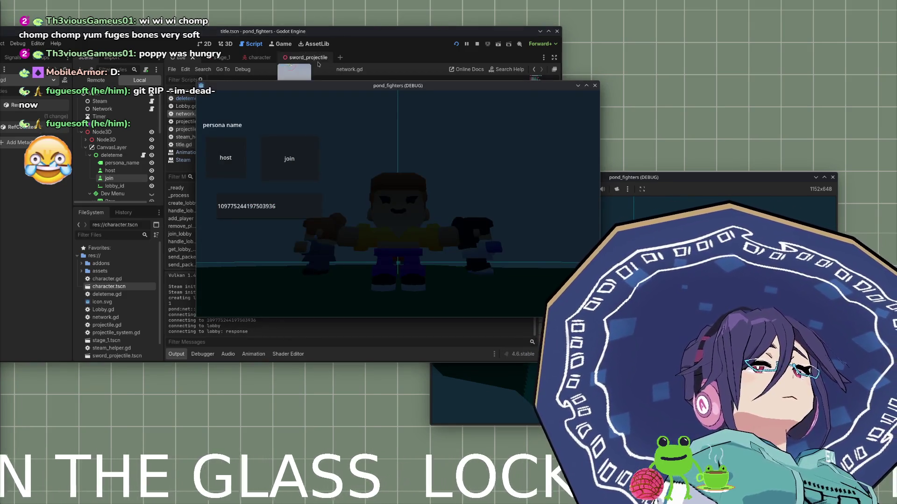
pyautogui.press('F8')
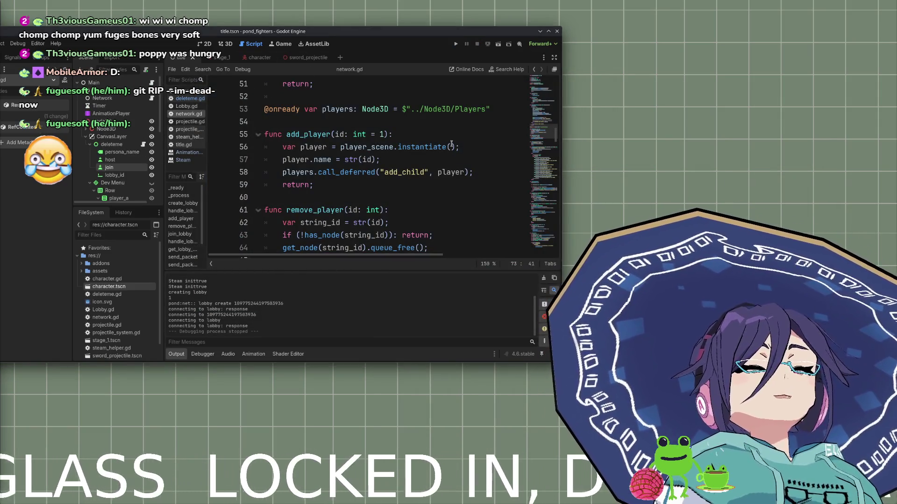
pyautogui.moveTo(413, 34); pyautogui.dragTo(416, 35)
pyautogui.doubleClick(416, 35)
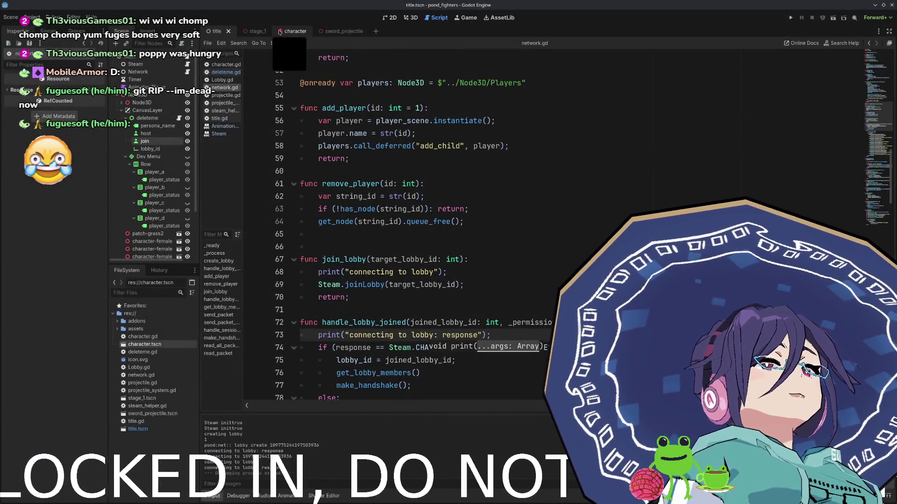
# In network.gd, append ", response" after the string in the line 73 lobby-join print.
pyautogui.click(226, 72)
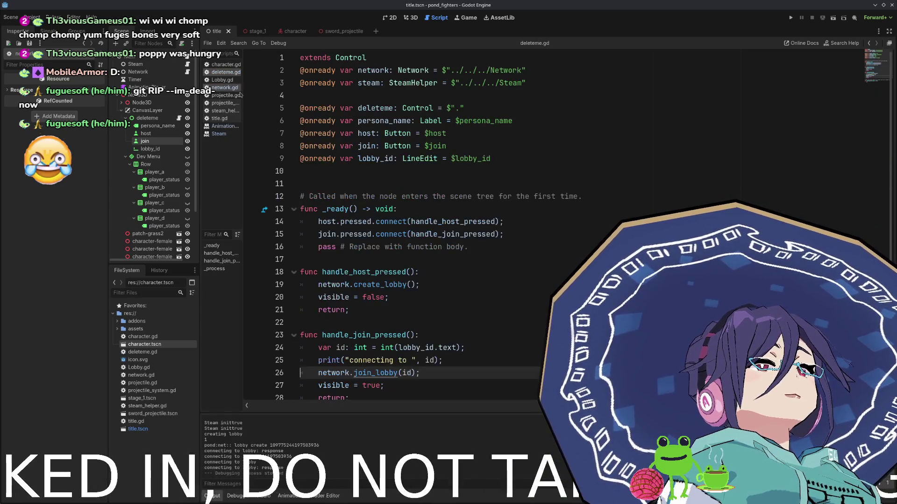
pyautogui.scroll(-1, 359, 234)
pyautogui.scroll(-2, 359, 235)
pyautogui.click(222, 88)
pyautogui.scroll(-2, 396, 252)
pyautogui.scroll(-3, 396, 269)
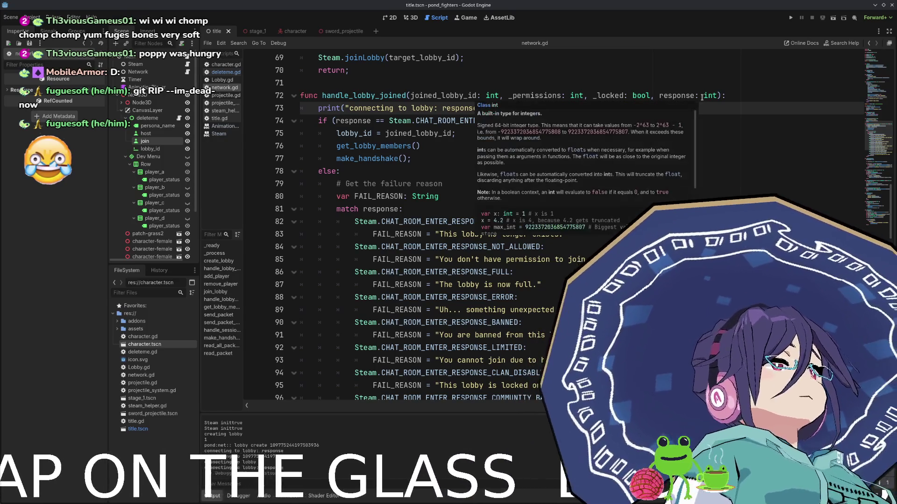
pyautogui.doubleClick(677, 96)
pyautogui.click(476, 108)
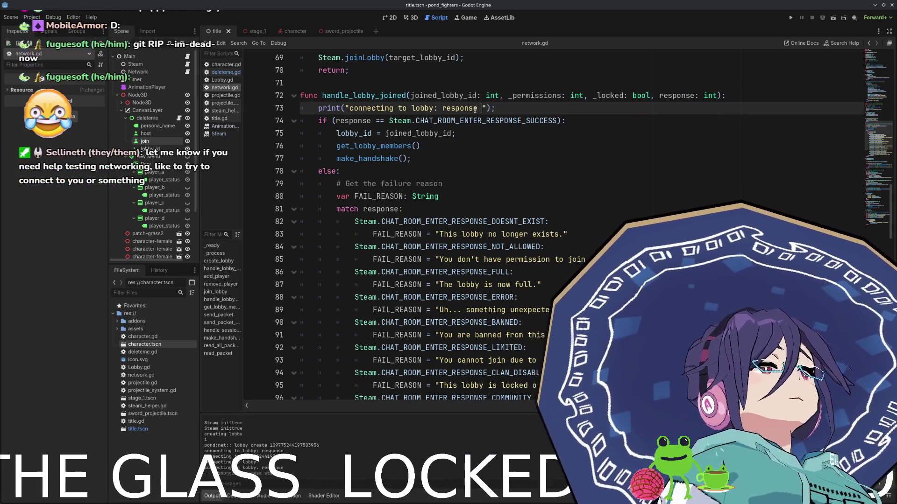
pyautogui.write('", response')
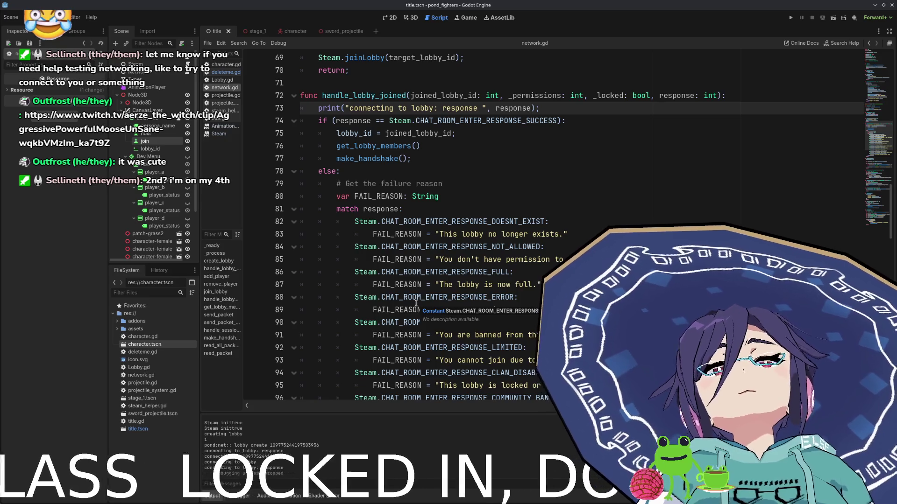
pyautogui.scroll(-4, 416, 305)
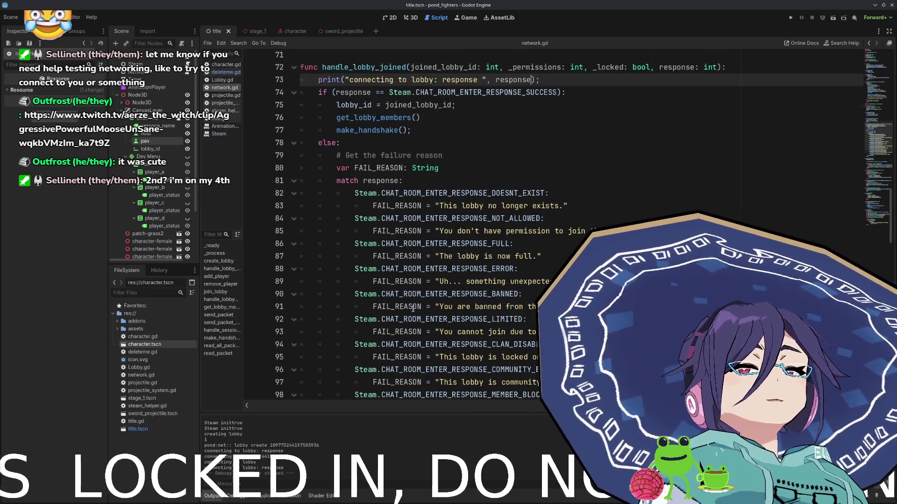
pyautogui.scroll(3, 404, 284)
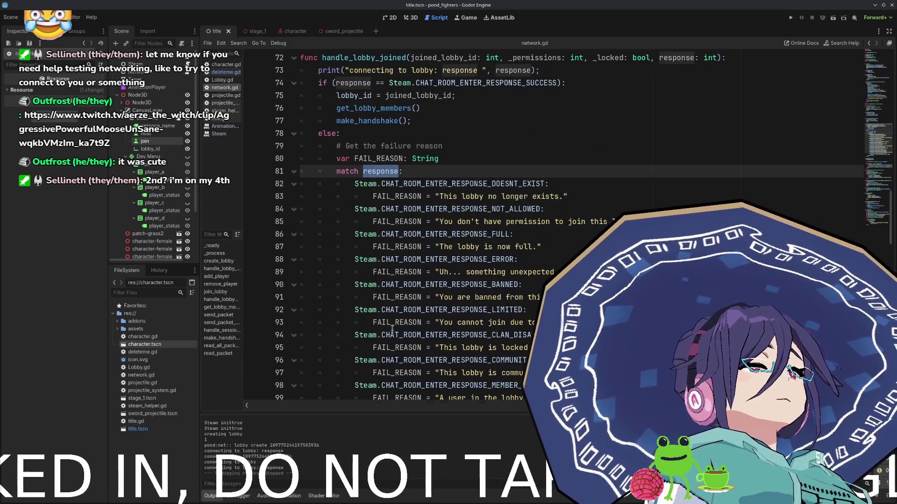
pyautogui.scroll(-3, 381, 189)
pyautogui.doubleClick(397, 322)
pyautogui.scroll(2, 397, 322)
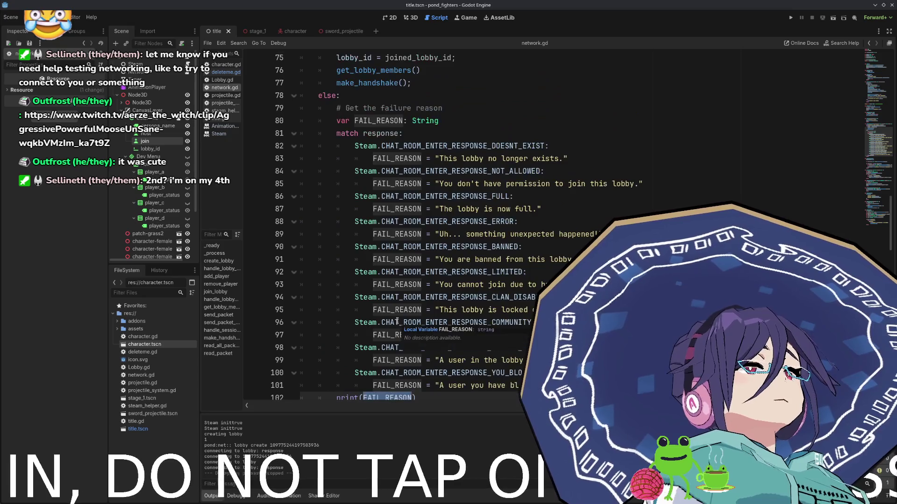
pyautogui.scroll(-1, 387, 294)
pyautogui.scroll(3, 365, 311)
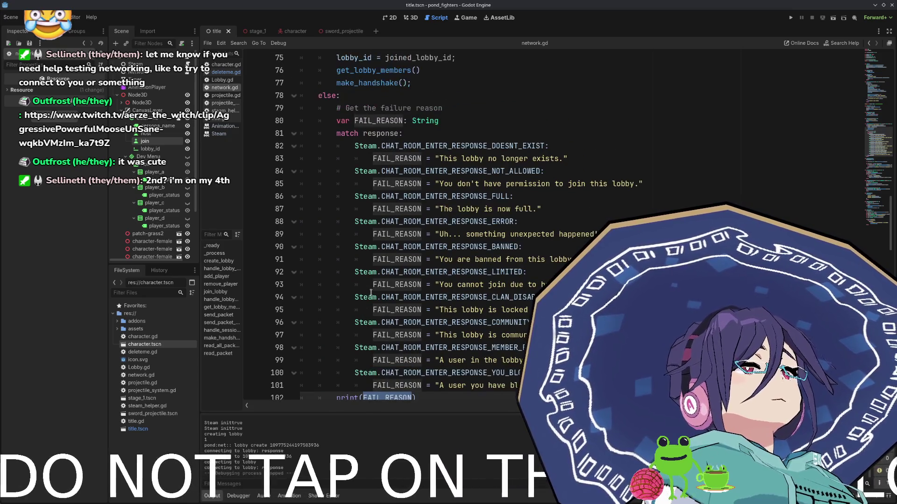
pyautogui.click(454, 183)
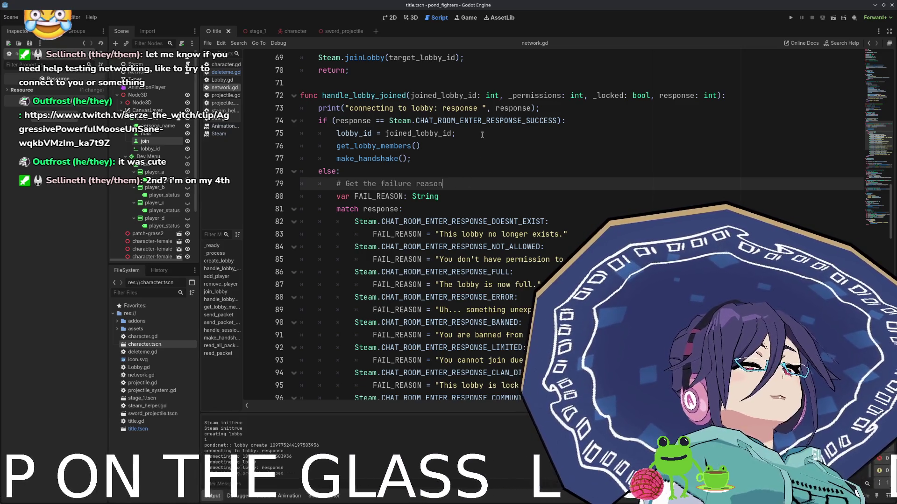
pyautogui.click(482, 135)
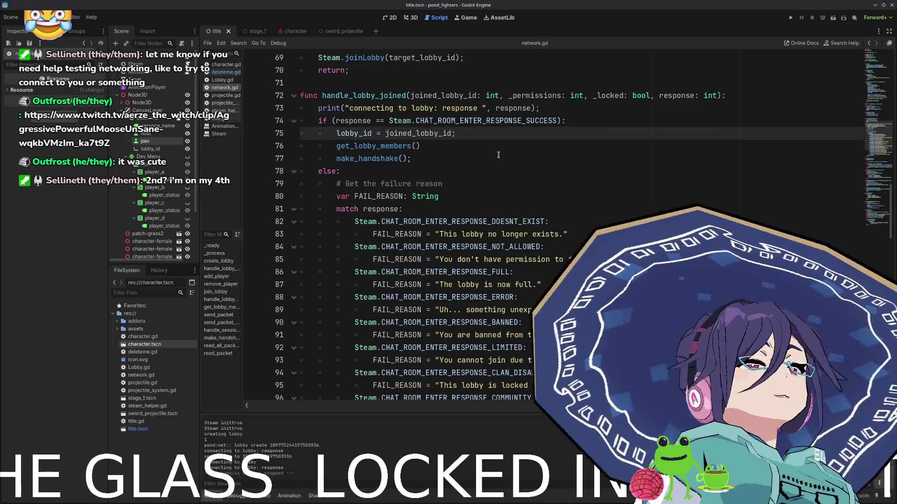
pyautogui.doubleClick(452, 120)
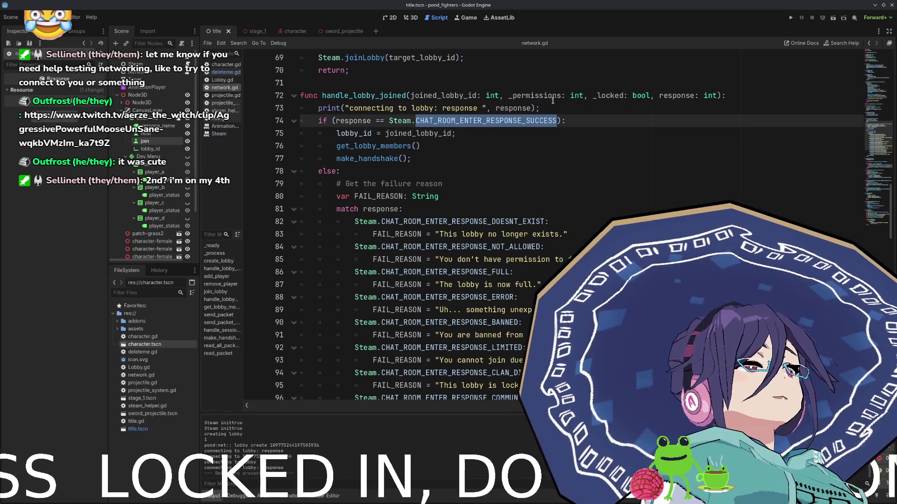
pyautogui.moveTo(508, 97); pyautogui.dragTo(562, 97)
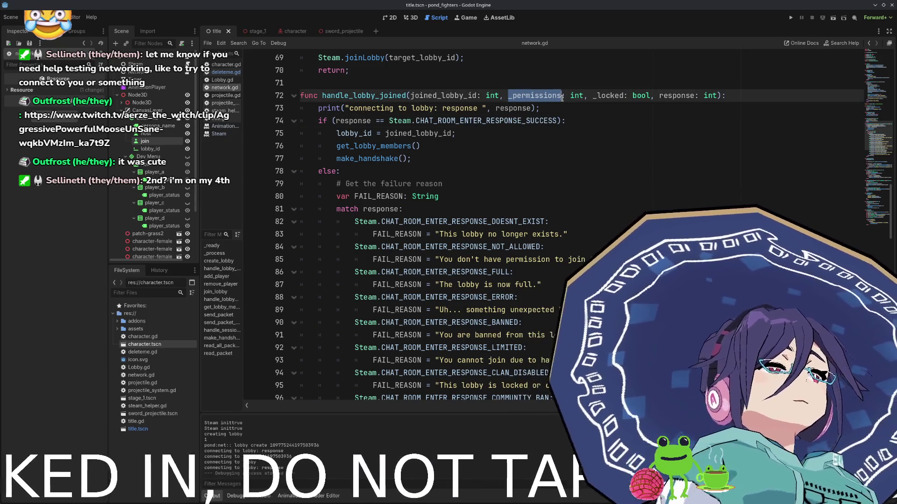
# Make line 73 print response, " perm ", _permissions, " locked: ", _locked.
pyautogui.press('Down')
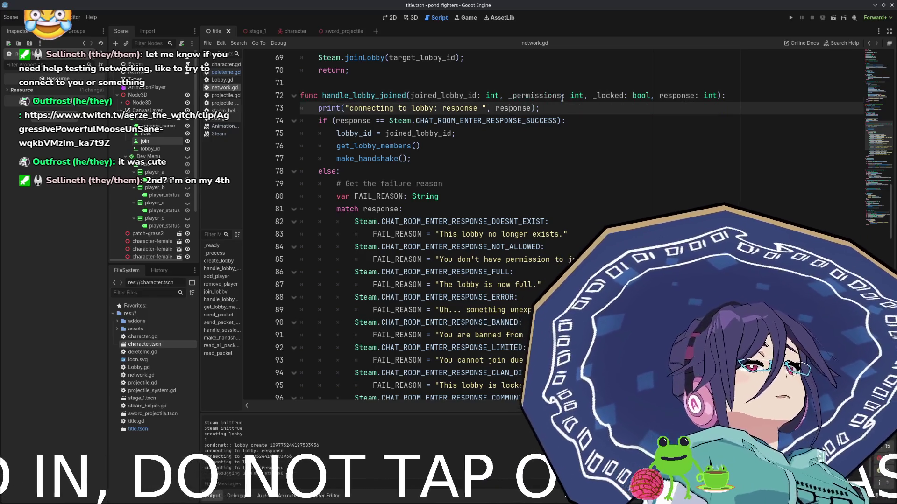
pyautogui.write('_permissions,')
pyautogui.write(', " ')
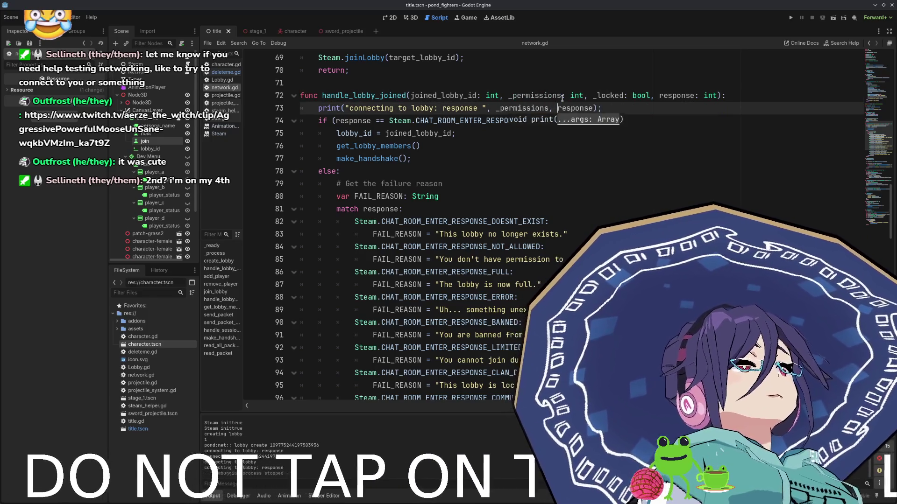
pyautogui.write('", ')
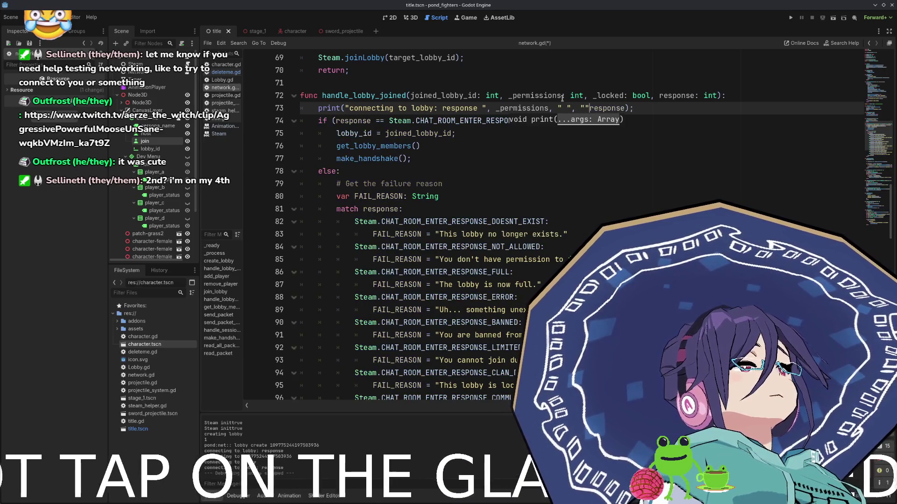
pyautogui.write('" ",')
pyautogui.press('Left')
pyautogui.press('Left')
pyautogui.press('Left')
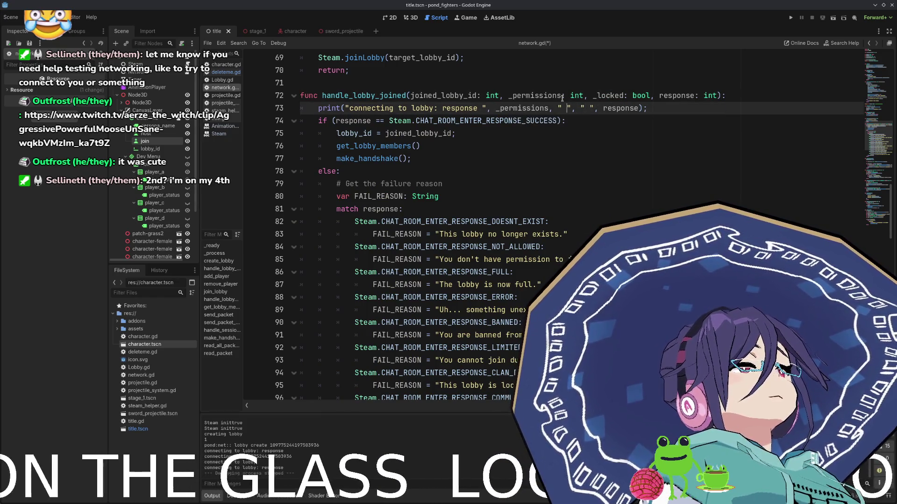
pyautogui.press('End')
pyautogui.press('Left')
pyautogui.press('Left')
pyautogui.press('BackSpace')
pyautogui.press('BackSpace')
pyautogui.press('BackSpace')
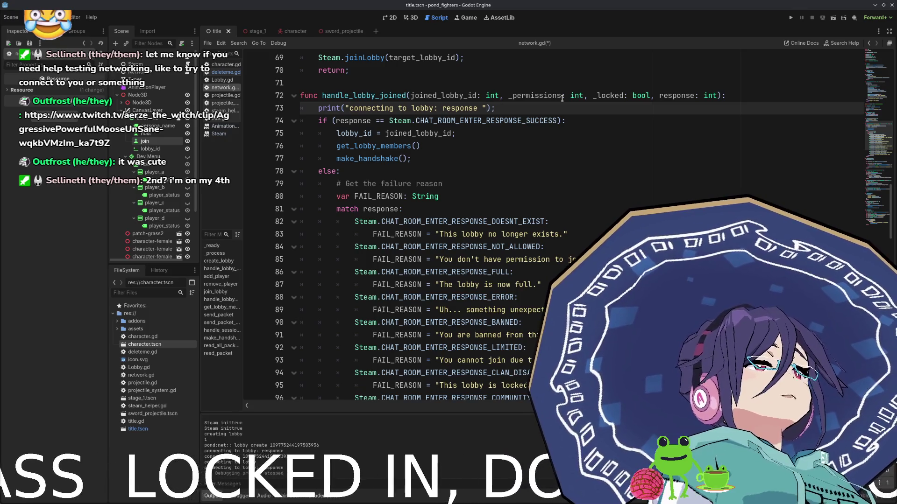
pyautogui.write(', repsonse, "')
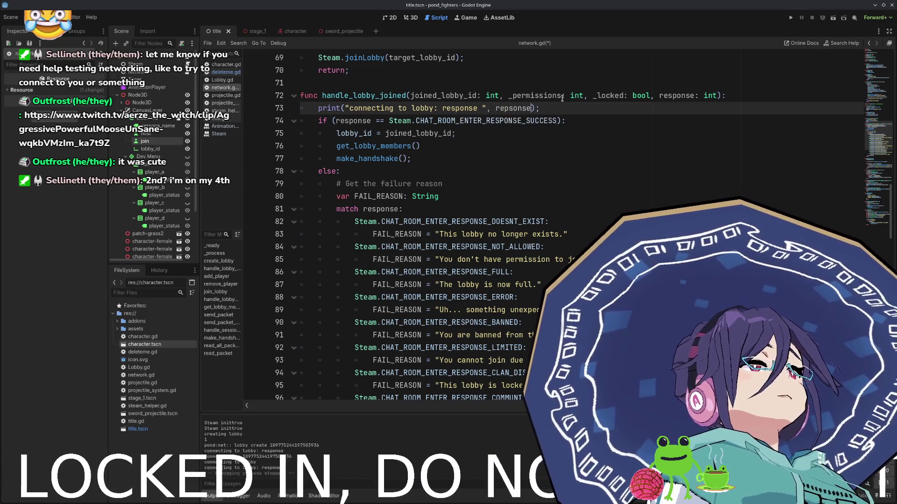
pyautogui.write(' perm "')
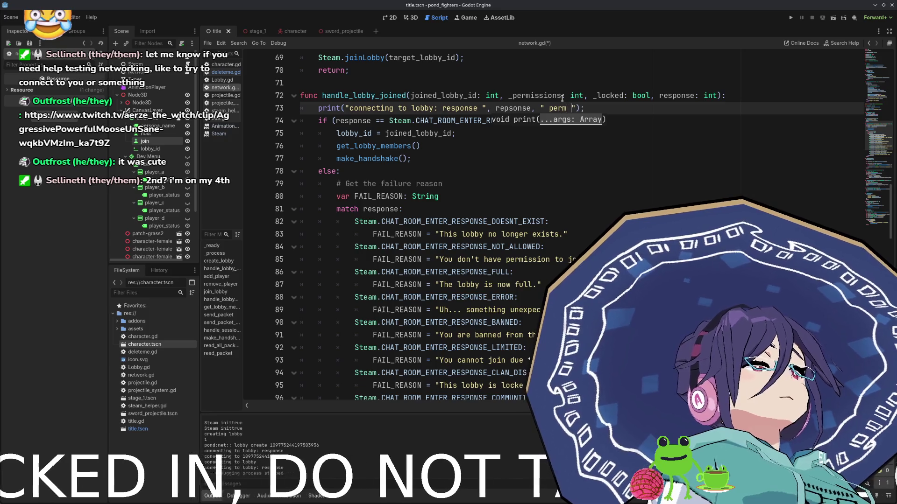
pyautogui.write(', ')
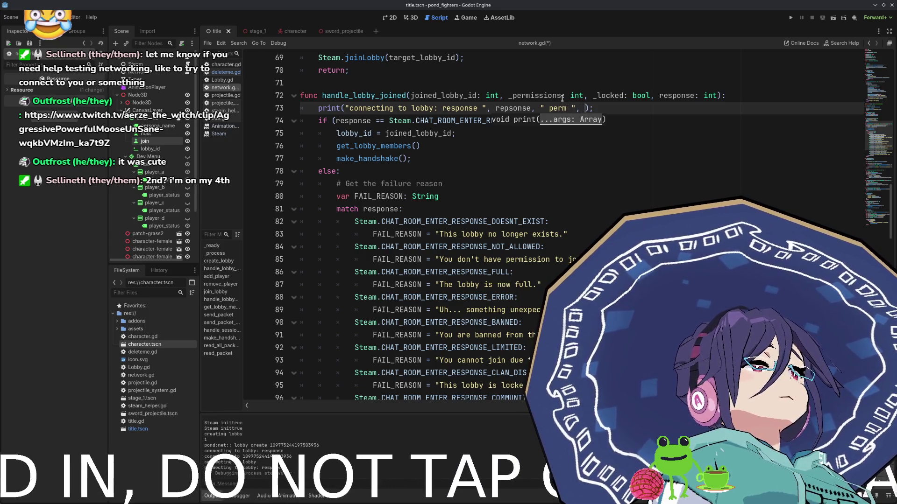
pyautogui.write('_permiss')
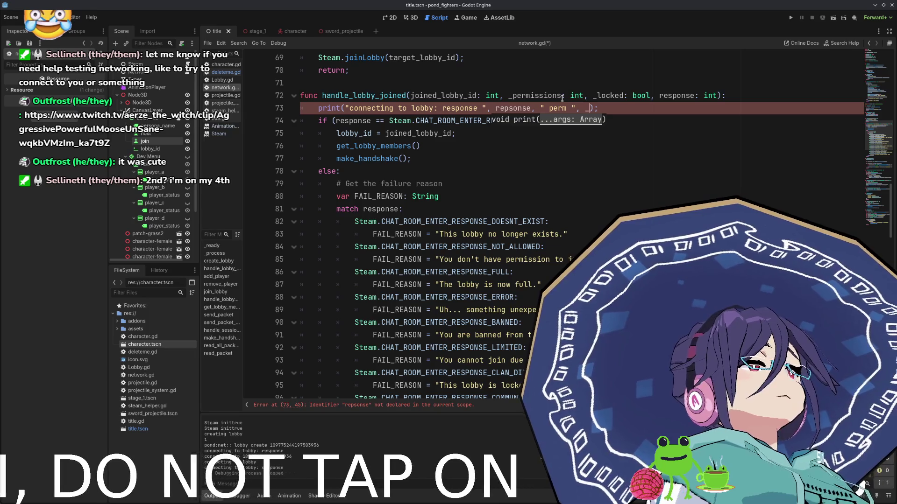
pyautogui.press('Return')
pyautogui.write(', "')
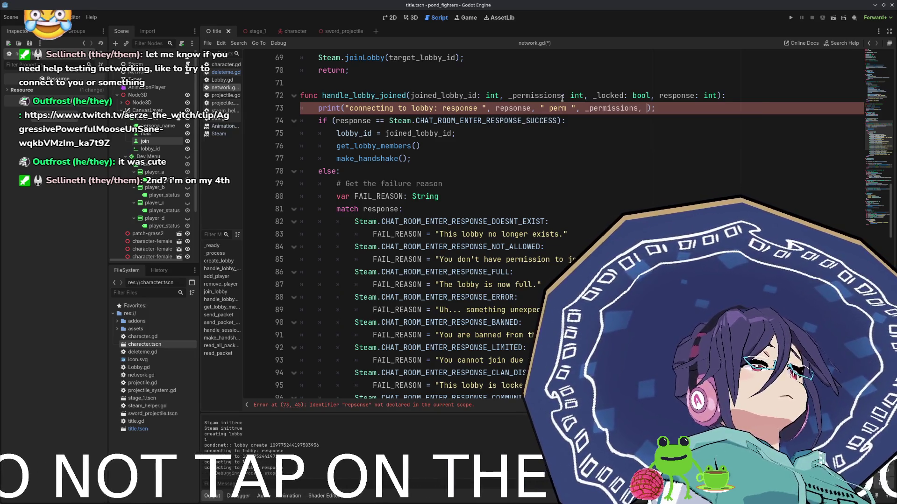
pyautogui.write(' locked ')
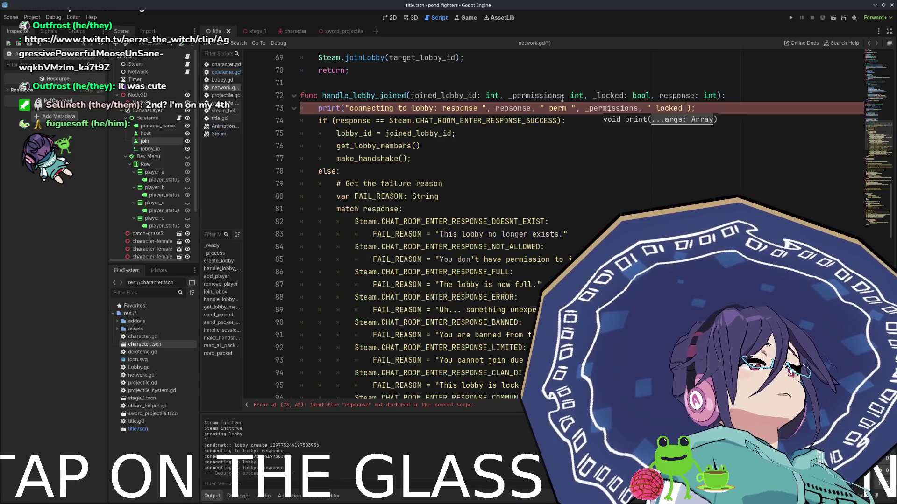
pyautogui.write(':')
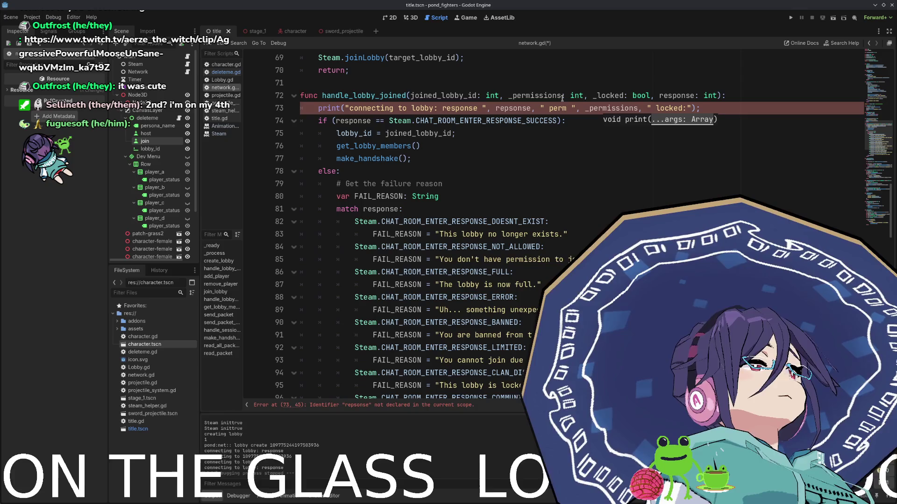
pyautogui.write(' ", ')
pyautogui.write('_locked')
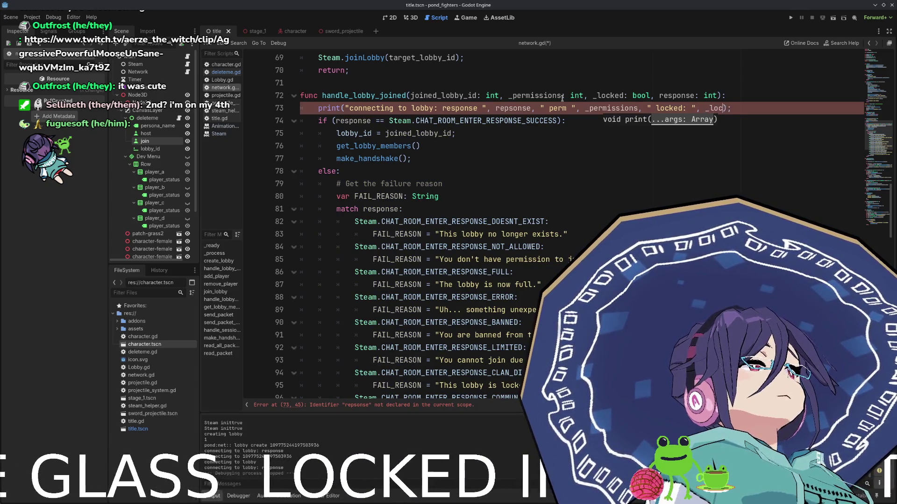
# Correct the repsonse typo to response on line 73 and save network.gd.
pyautogui.hotkey('ctrl', 's')
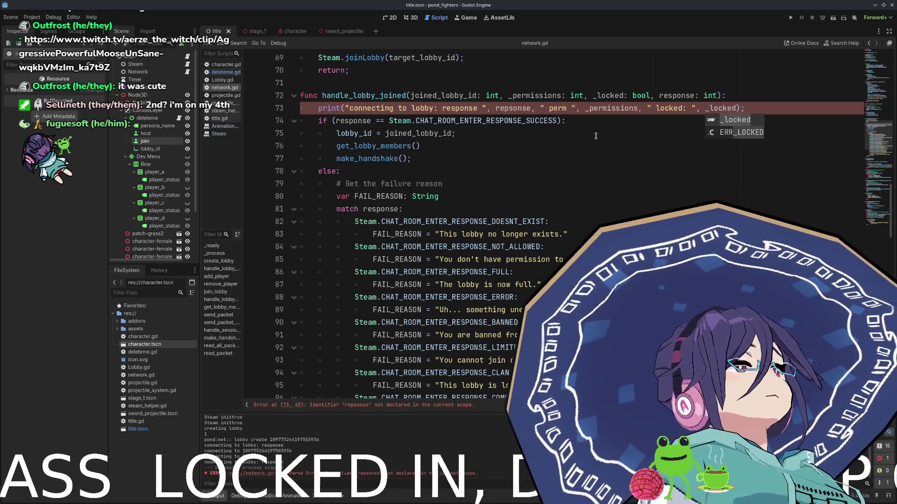
pyautogui.click(675, 122)
pyautogui.moveTo(729, 110)
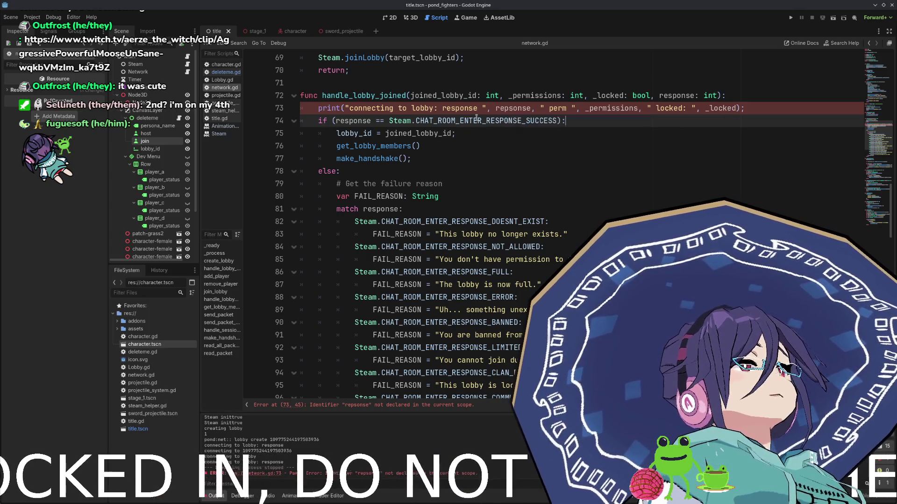
pyautogui.doubleClick(669, 95)
pyautogui.hotkey('ctrl', 'c')
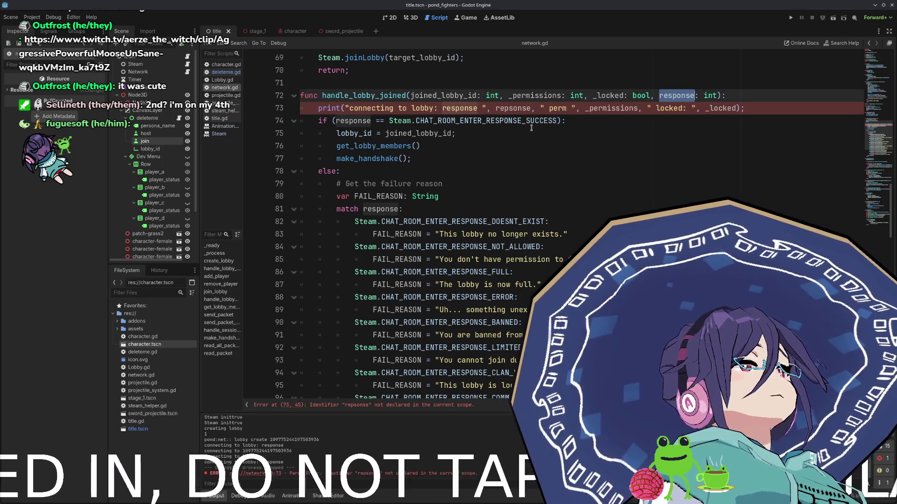
pyautogui.doubleClick(512, 107)
pyautogui.hotkey('ctrl', 'v')
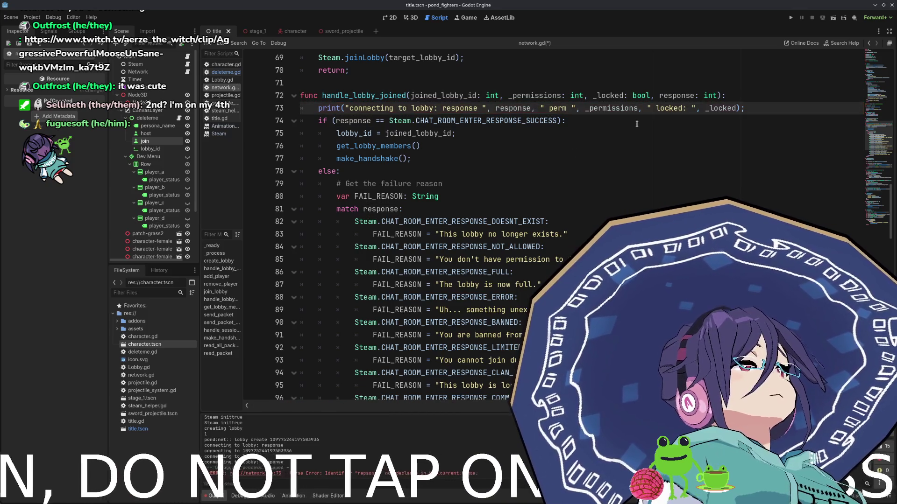
pyautogui.hotkey('ctrl', 's')
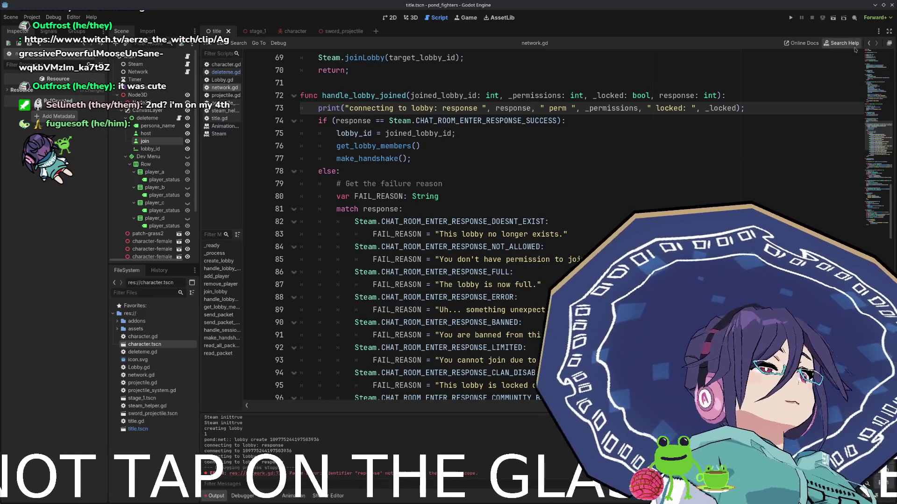
pyautogui.click(883, 5)
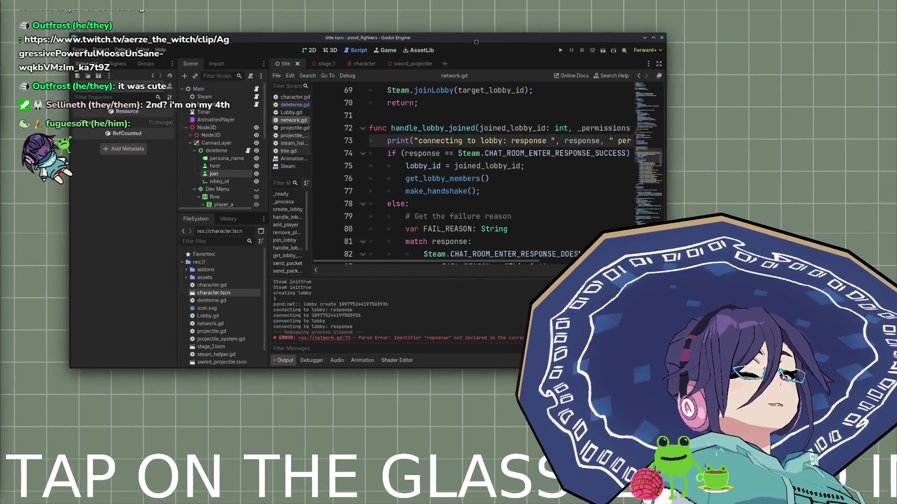
# Launch pond_fighters, spread the two game windows apart, and host a lobby from the right one.
pyautogui.moveTo(477, 43); pyautogui.dragTo(444, 36)
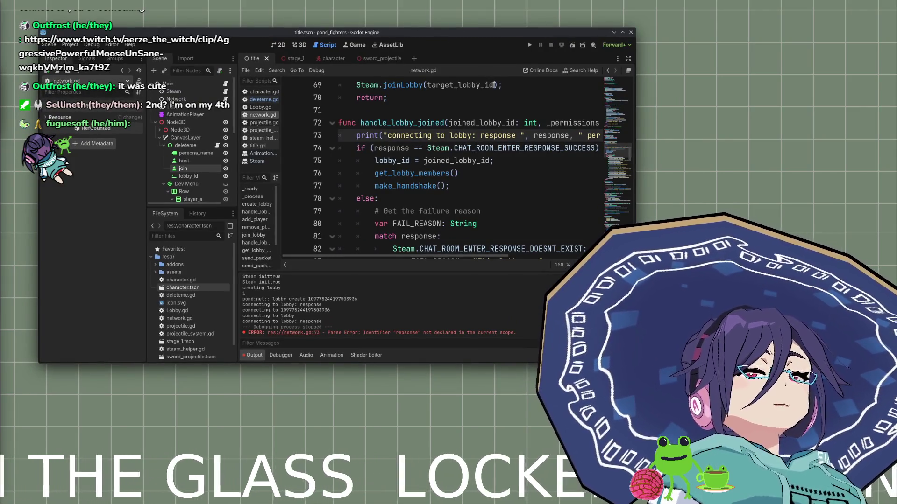
pyautogui.click(530, 45)
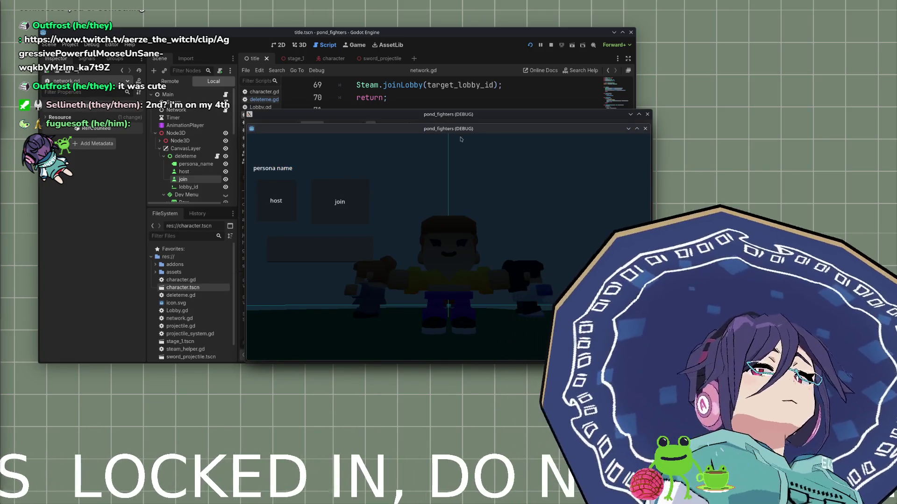
pyautogui.moveTo(442, 130); pyautogui.dragTo(646, 198)
pyautogui.moveTo(517, 117)
pyautogui.mouseDown()
pyautogui.moveTo(344, 100)
pyautogui.moveTo(344, 109)
pyautogui.mouseUp()
pyautogui.moveTo(553, 203); pyautogui.dragTo(557, 187)
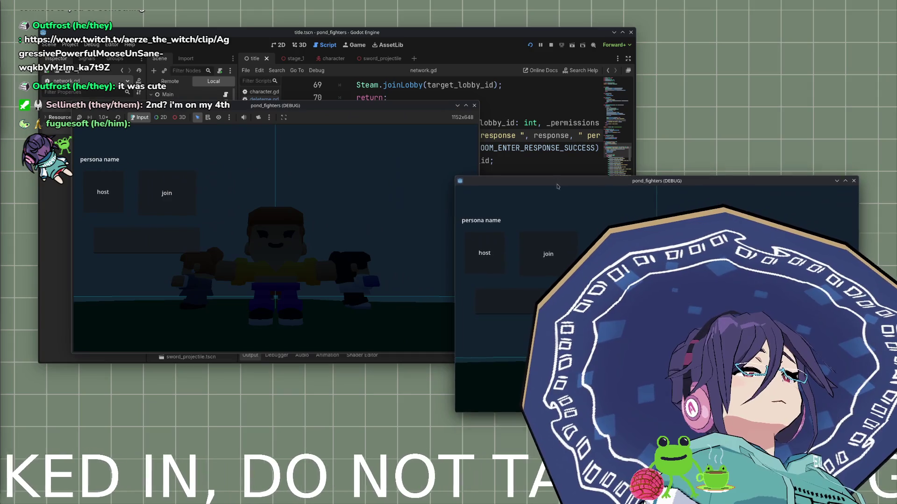
pyautogui.click(484, 253)
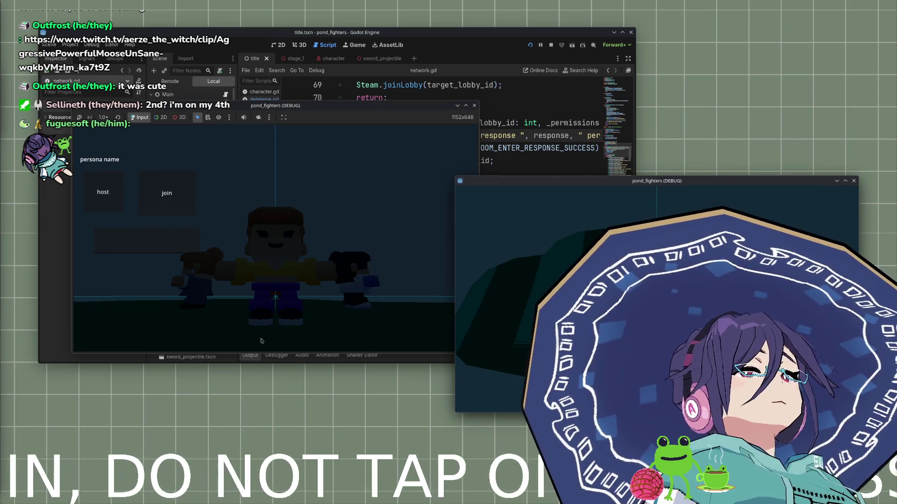
pyautogui.moveTo(402, 112); pyautogui.dragTo(426, 50)
pyautogui.click(318, 328)
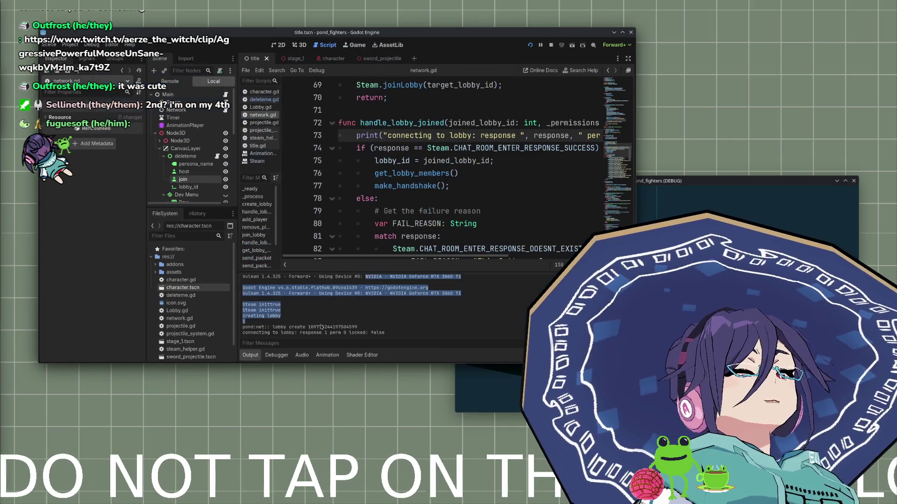
# Paste the new lobby ID from the log into the second game and join the lobby.
pyautogui.doubleClick(322, 328)
pyautogui.hotkey('ctrl', 'c')
pyautogui.moveTo(438, 43)
pyautogui.mouseDown()
pyautogui.moveTo(402, 52)
pyautogui.moveTo(404, 169)
pyautogui.mouseUp()
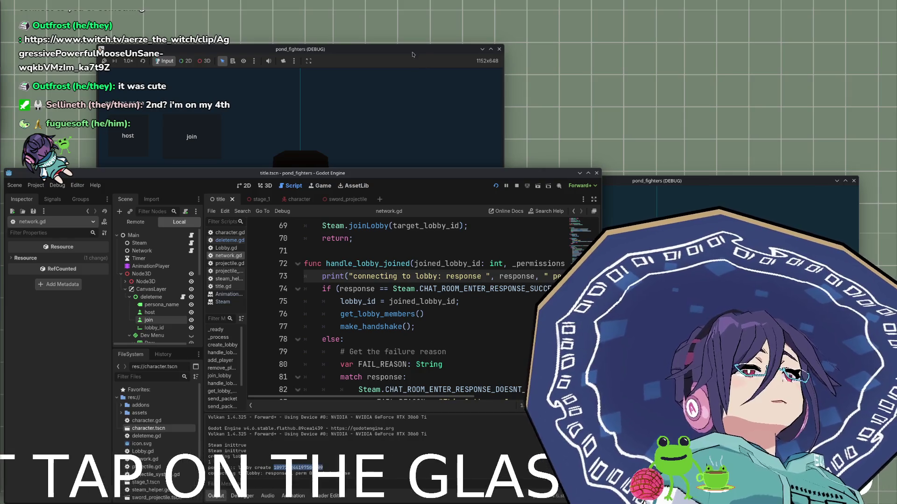
pyautogui.moveTo(412, 55); pyautogui.dragTo(395, 46)
pyautogui.click(158, 170)
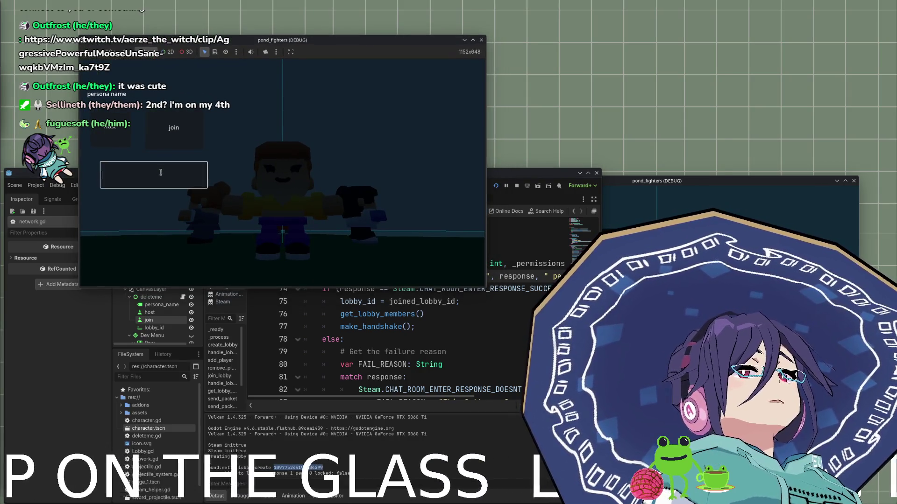
pyautogui.hotkey('ctrl', 'v')
pyautogui.click(174, 128)
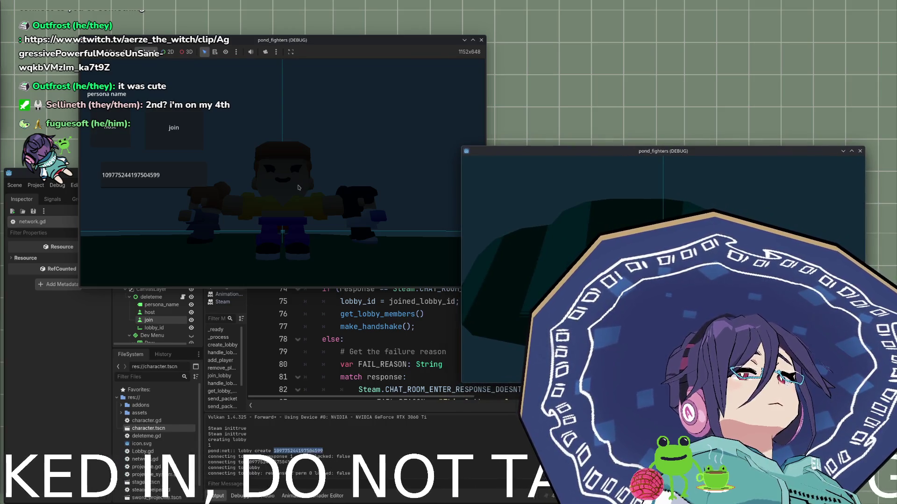
# Review the lobby-joined log output against both game windows, then maximize the editor.
pyautogui.click(76, 395)
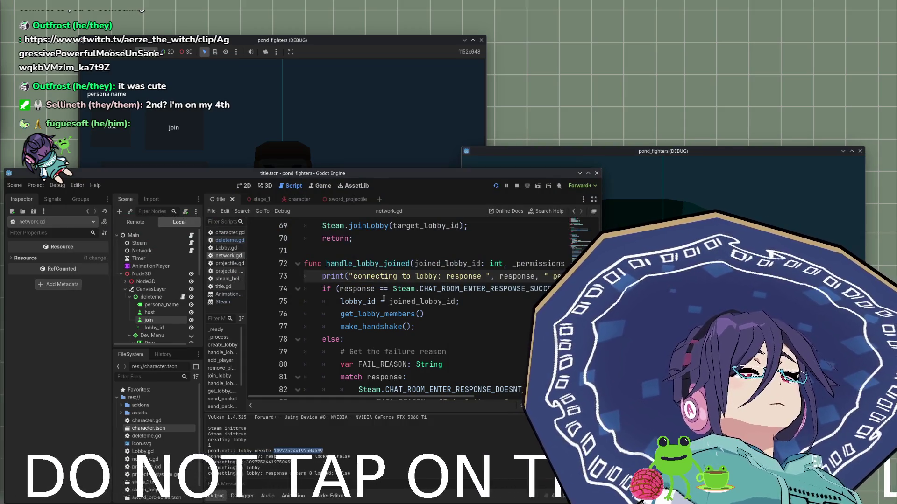
pyautogui.scroll(2, 382, 304)
pyautogui.click(381, 311)
pyautogui.scroll(-2, 381, 311)
pyautogui.scroll(4, 380, 312)
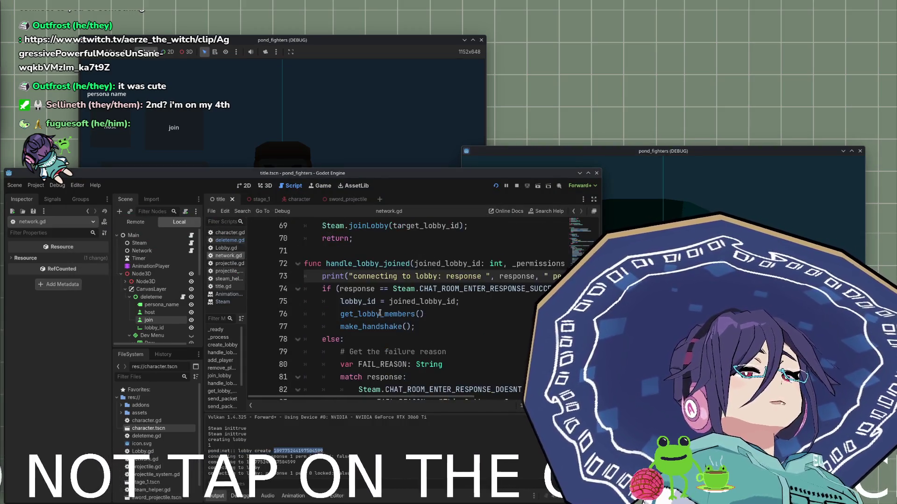
pyautogui.scroll(-3, 379, 314)
pyautogui.scroll(3, 381, 301)
pyautogui.moveTo(394, 177); pyautogui.dragTo(314, 340)
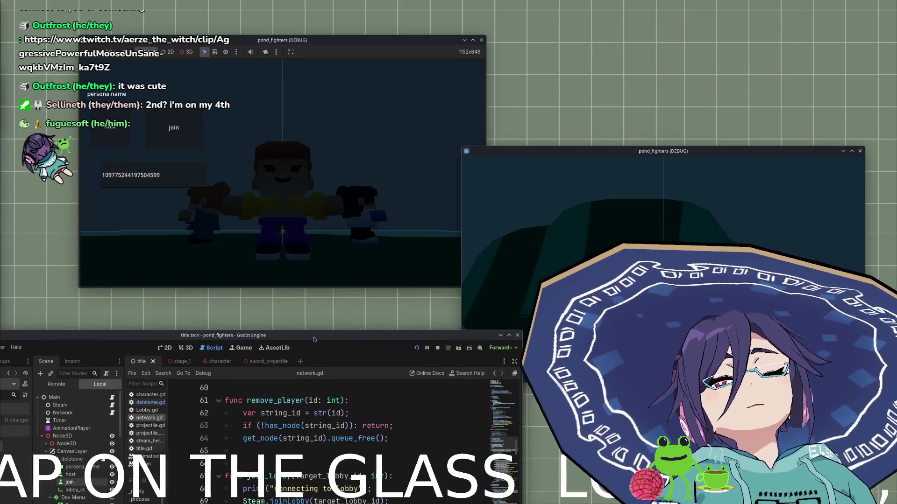
pyautogui.click(584, 262)
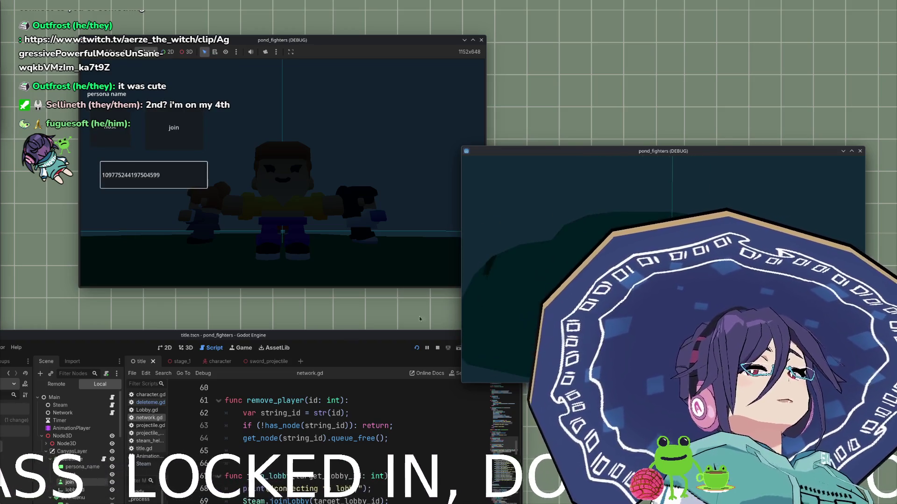
pyautogui.moveTo(324, 337)
pyautogui.mouseDown()
pyautogui.moveTo(386, 88)
pyautogui.moveTo(428, 129)
pyautogui.mouseUp()
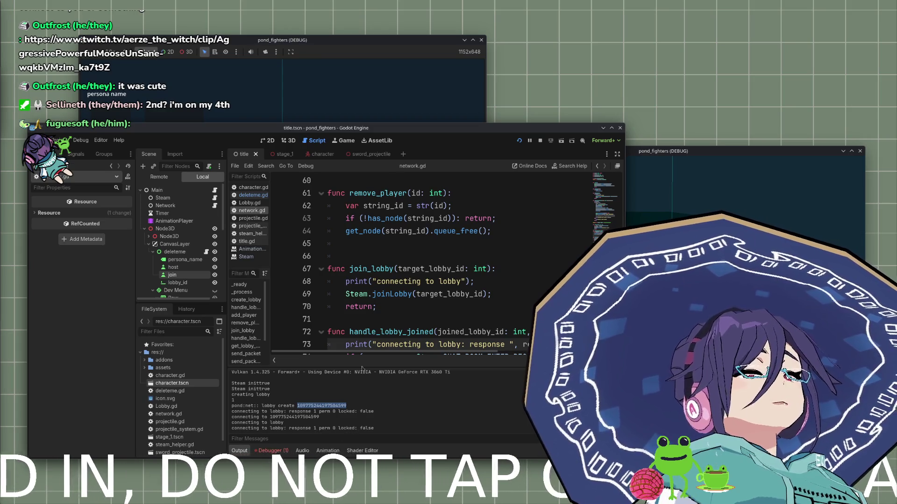
pyautogui.hotkey('alt', 'Tab')
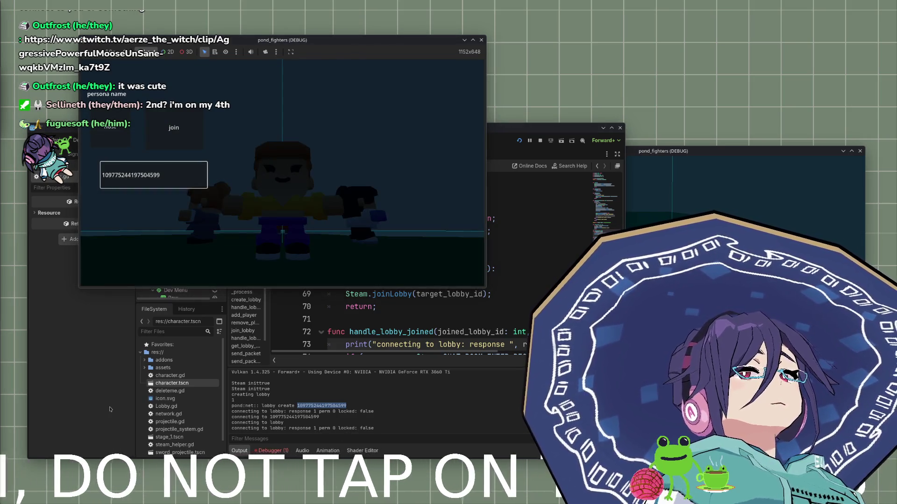
pyautogui.click(111, 410)
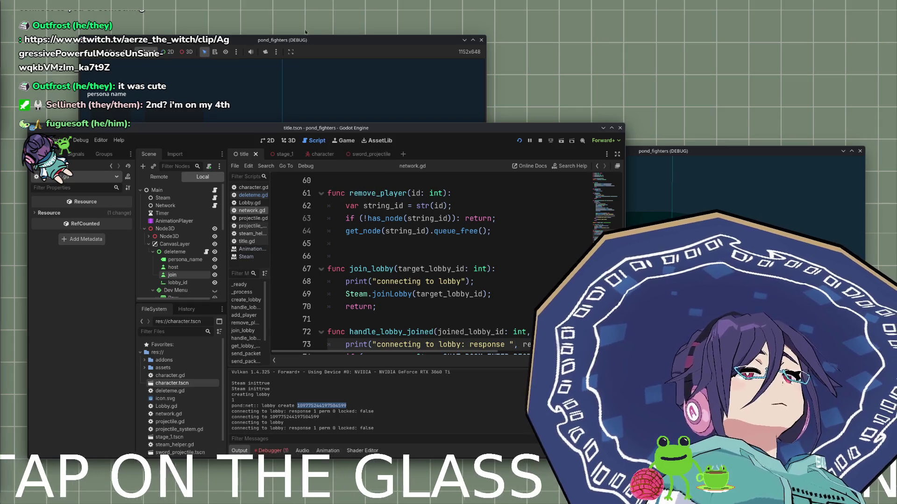
pyautogui.click(611, 128)
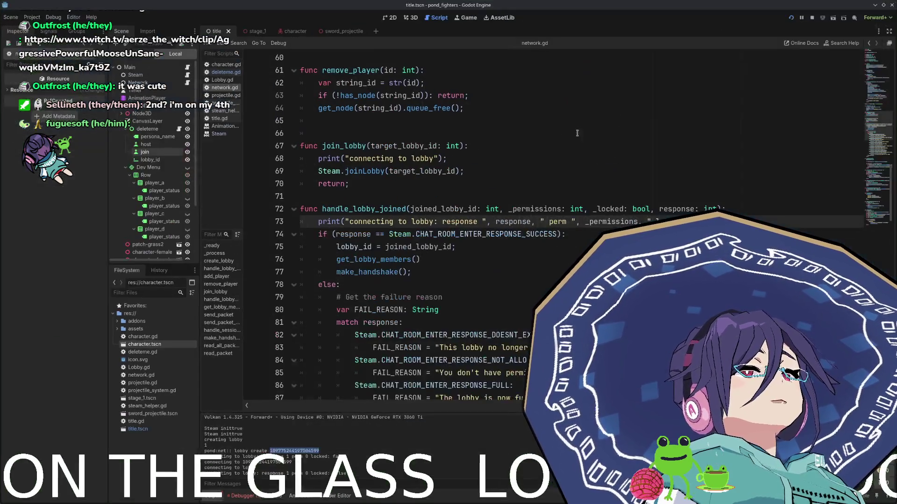
# Scroll through network.gd, checking the get_lobby_members and make_handshake calls in the handshake handler.
pyautogui.scroll(-2, 374, 288)
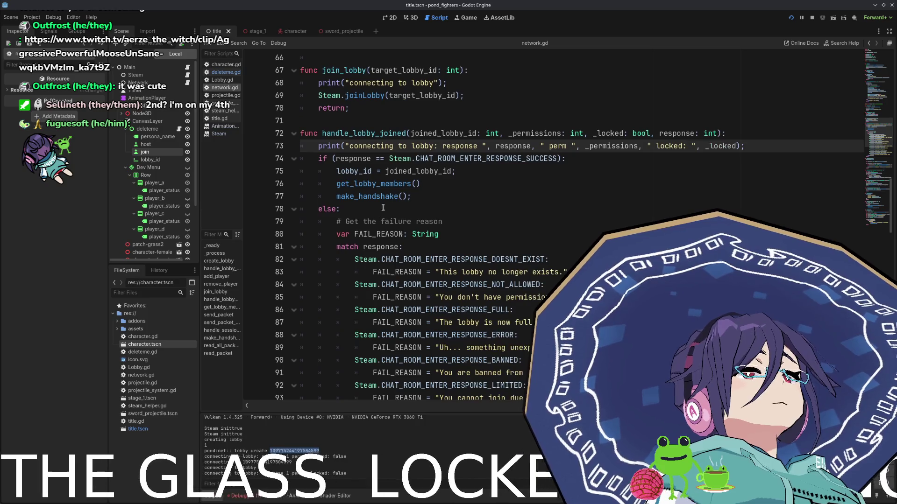
pyautogui.click(377, 184)
pyautogui.keyDown('ctrl'); pyautogui.click(377, 197); pyautogui.keyUp('ctrl')
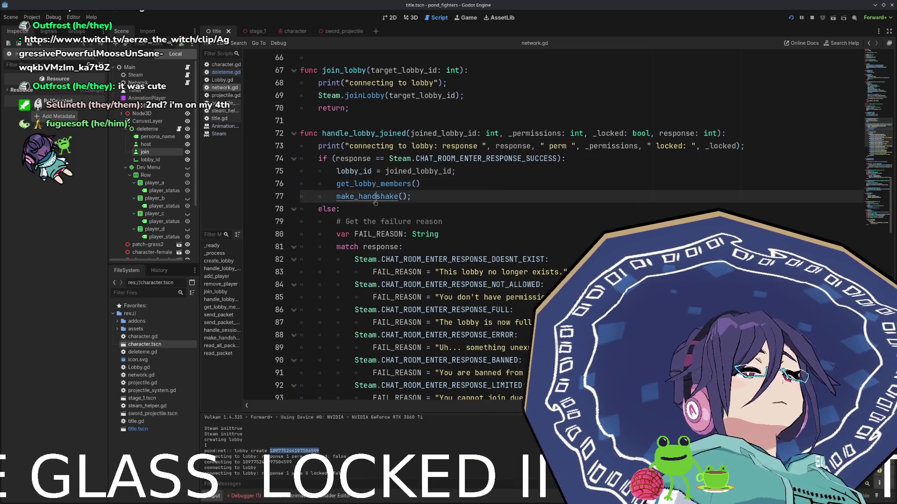
pyautogui.scroll(-1, 381, 278)
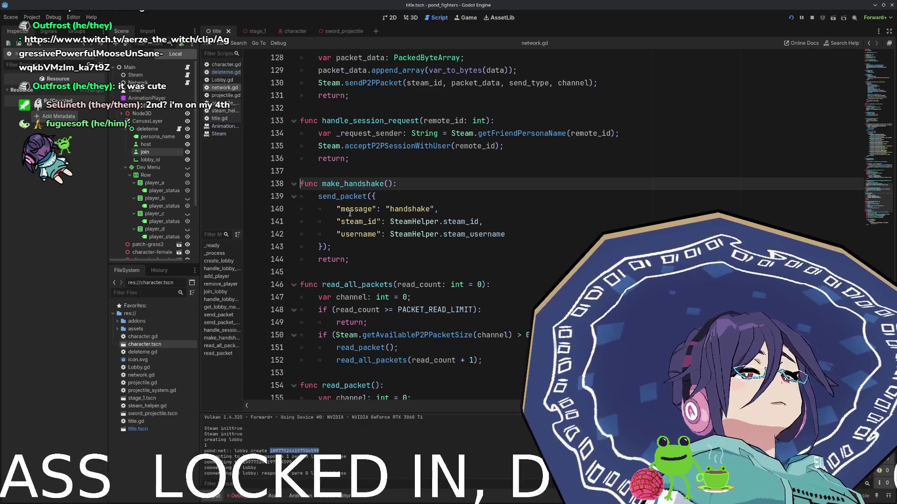
pyautogui.scroll(-1, 359, 200)
pyautogui.scroll(-3, 357, 204)
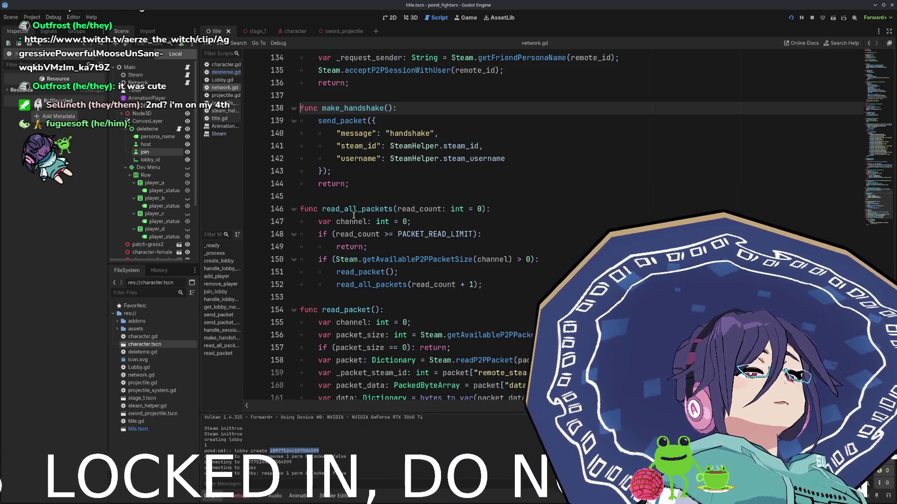
pyautogui.scroll(-3, 369, 245)
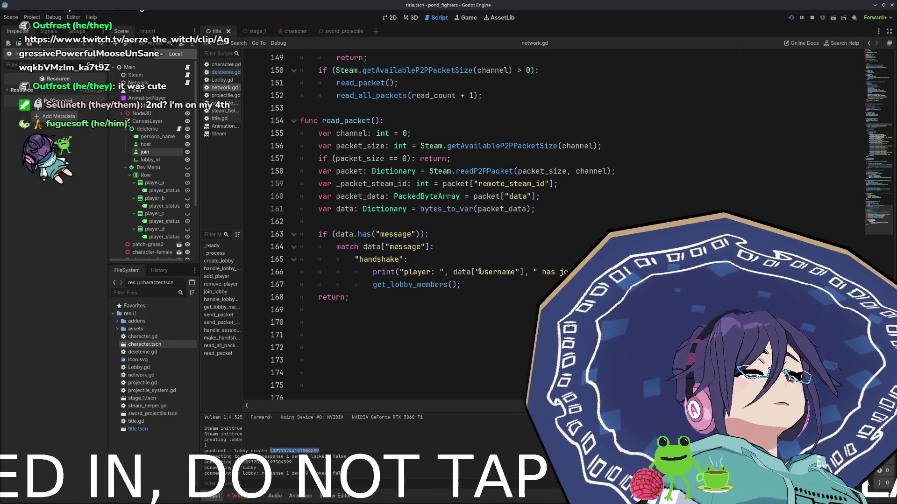
pyautogui.doubleClick(419, 283)
# Highlight add_player and step between its other uses and its definition.
pyautogui.scroll(13, 420, 282)
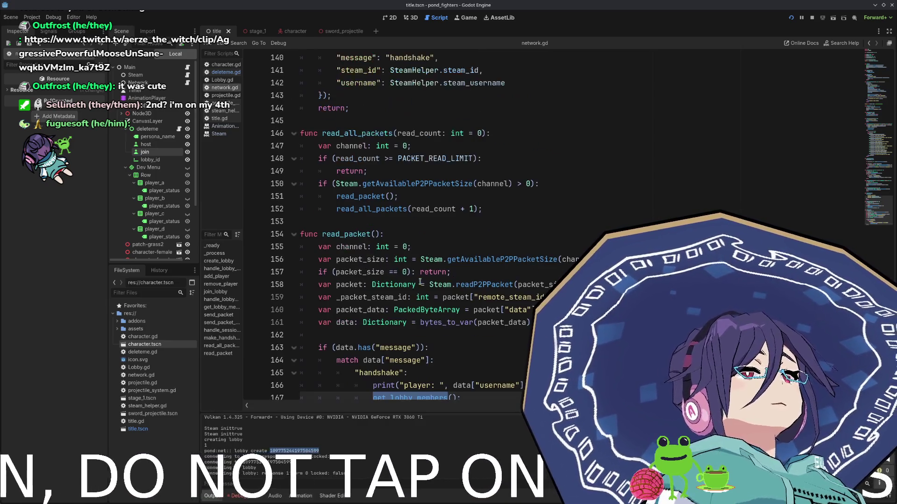
pyautogui.scroll(17, 419, 281)
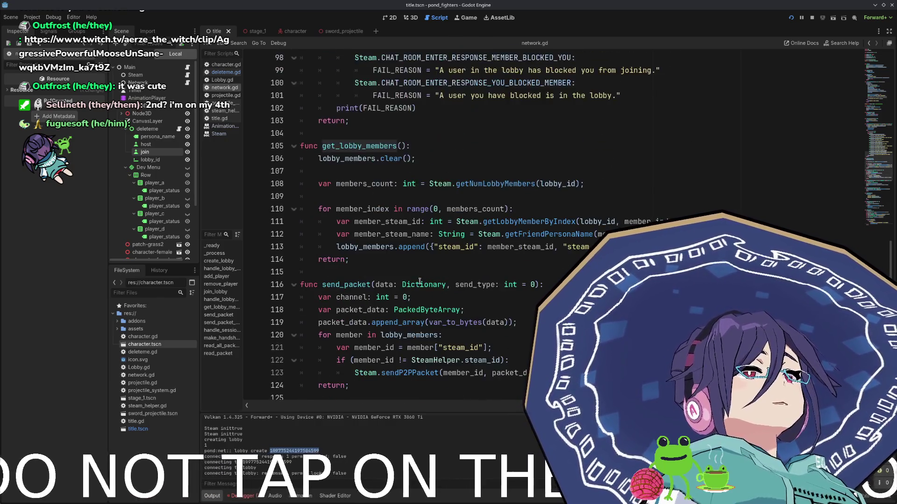
pyautogui.scroll(6, 419, 281)
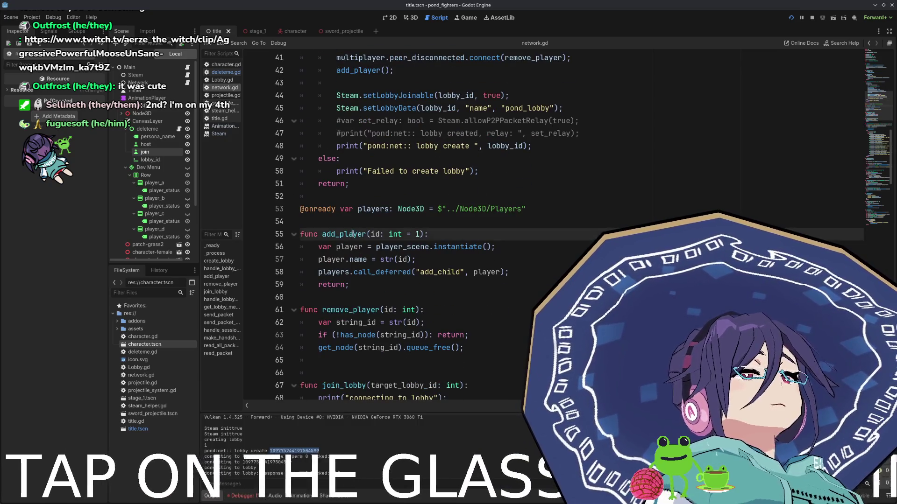
pyautogui.doubleClick(352, 234)
pyautogui.scroll(1, 353, 234)
pyautogui.hotkey('ctrl', 'd')
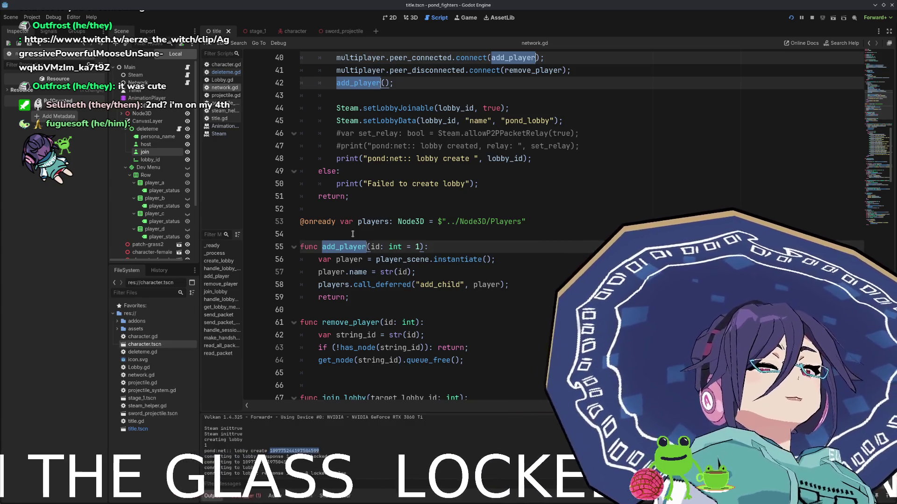
pyautogui.scroll(4, 369, 69)
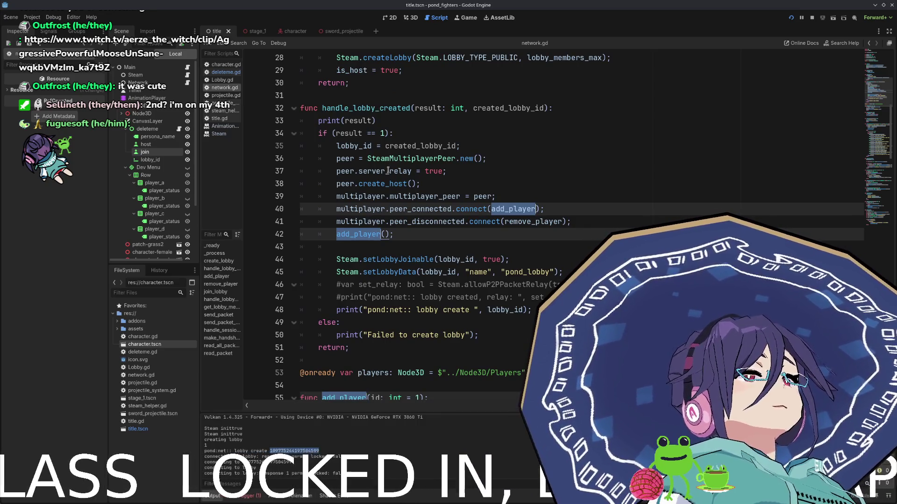
pyautogui.hotkey('ctrl', 'd')
pyautogui.hotkey('ctrl', 'd')
pyautogui.hotkey('ctrl', 'd')
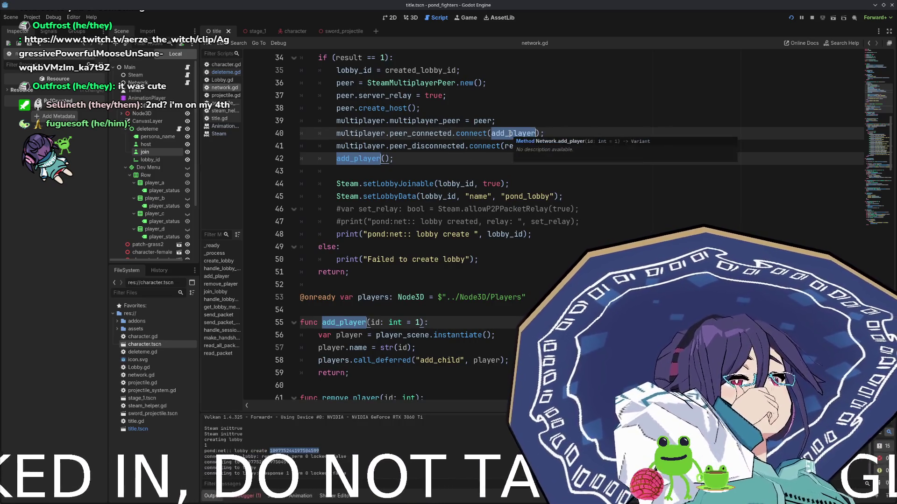
# Scroll down to handle_lobby_joined and select its get_lobby_members call.
pyautogui.scroll(-3, 428, 174)
pyautogui.scroll(-7, 428, 174)
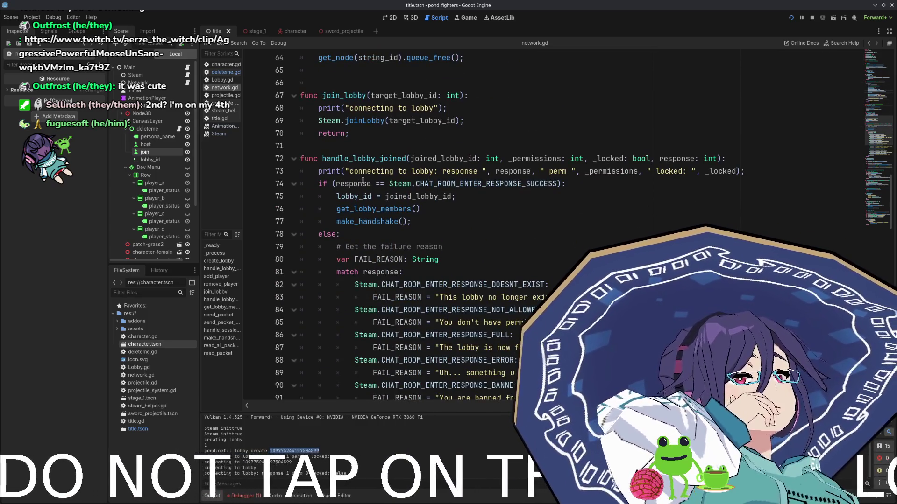
pyautogui.scroll(-1, 369, 173)
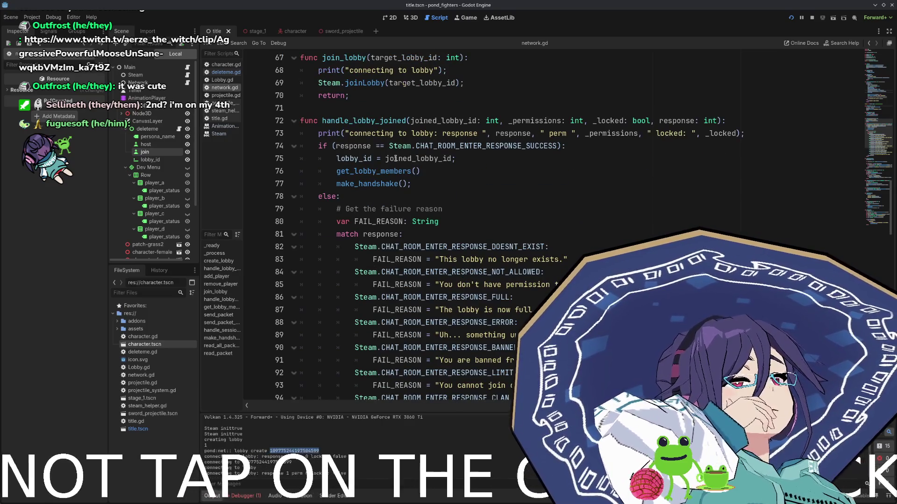
pyautogui.doubleClick(388, 172)
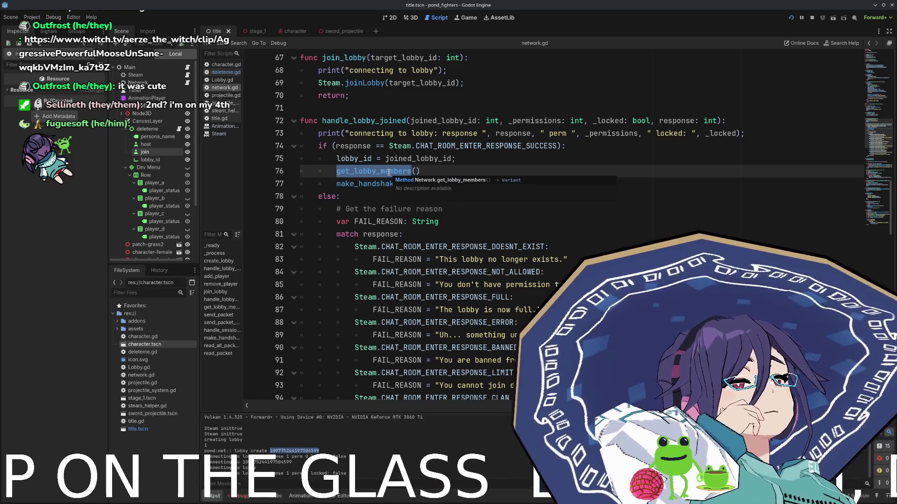
# Select the peer setup lines in handle_lobby_created and return to just after make_handshake().
pyautogui.scroll(12, 388, 173)
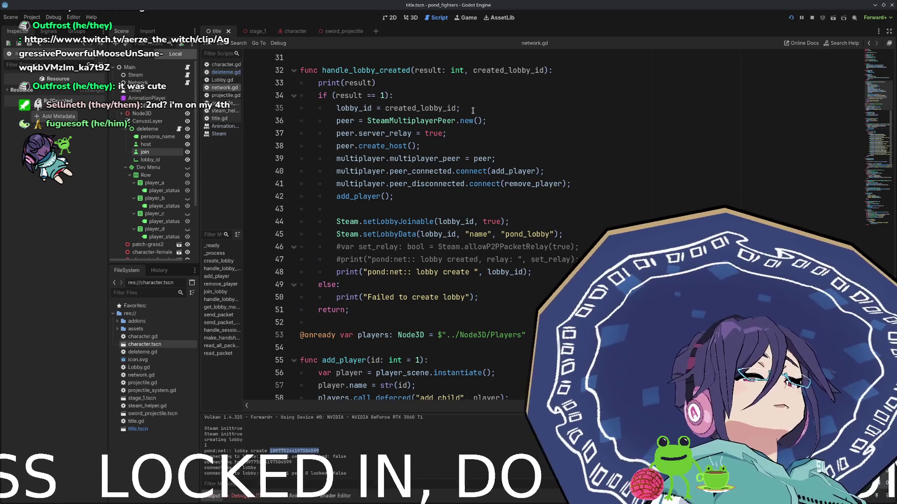
pyautogui.moveTo(476, 107)
pyautogui.mouseDown()
pyautogui.moveTo(501, 220)
pyautogui.moveTo(502, 195)
pyautogui.mouseUp()
pyautogui.hotkey('ctrl', 'c')
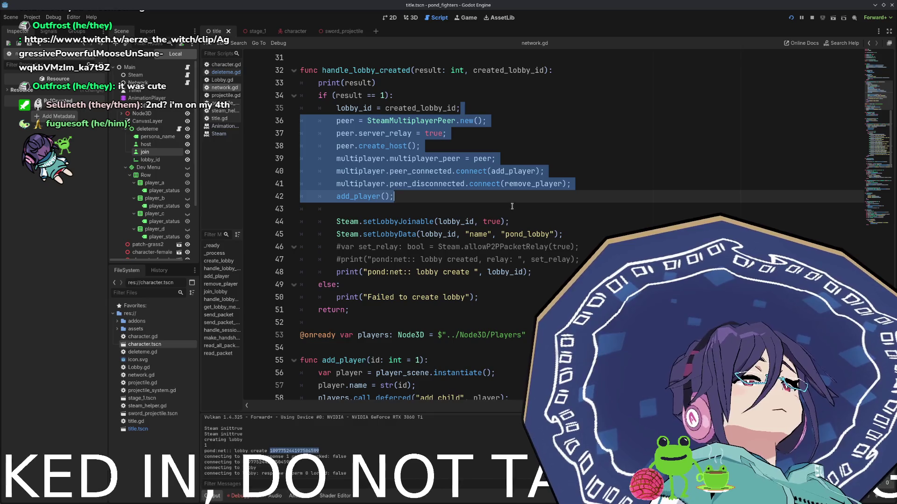
pyautogui.scroll(-9, 447, 196)
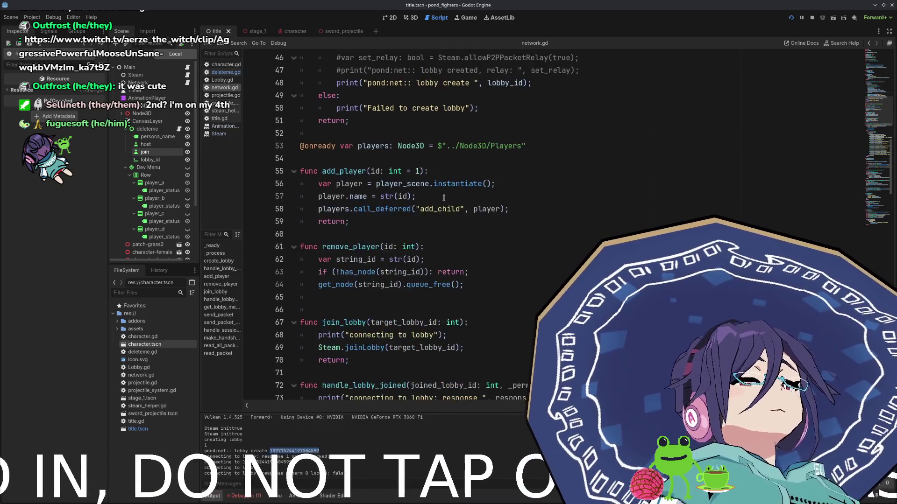
pyautogui.scroll(-4, 439, 202)
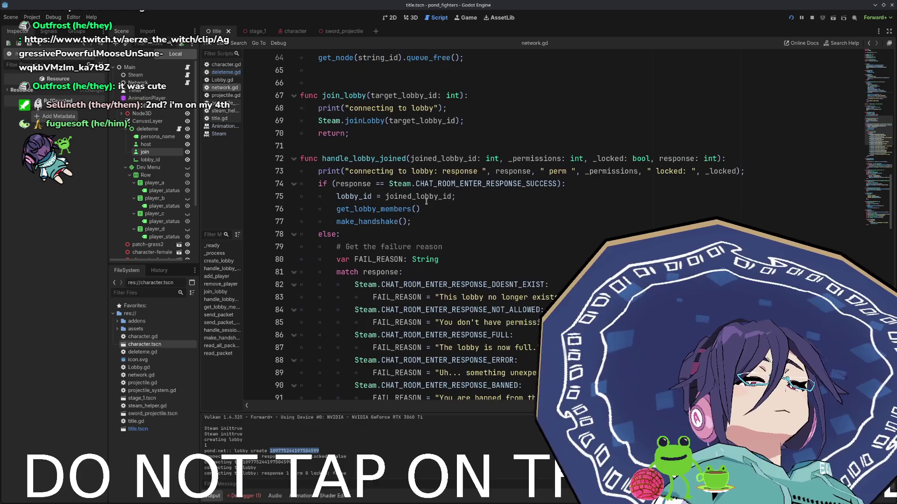
pyautogui.scroll(1, 440, 193)
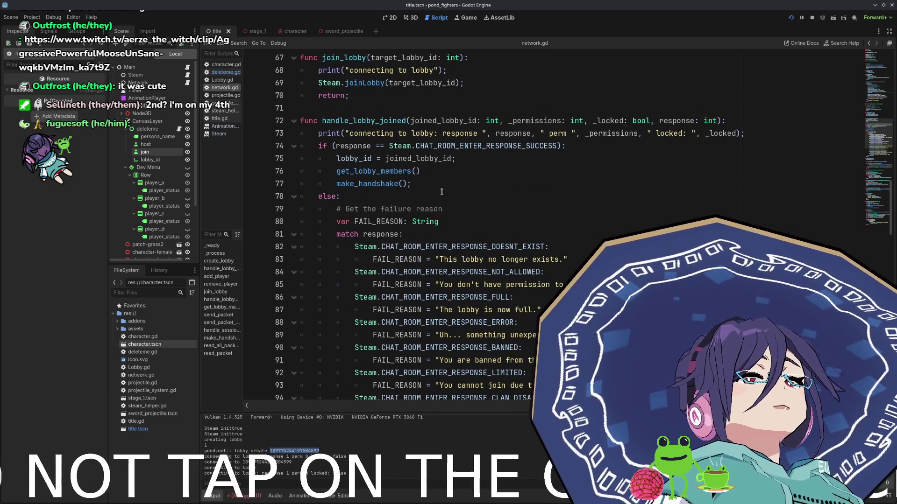
pyautogui.click(440, 182)
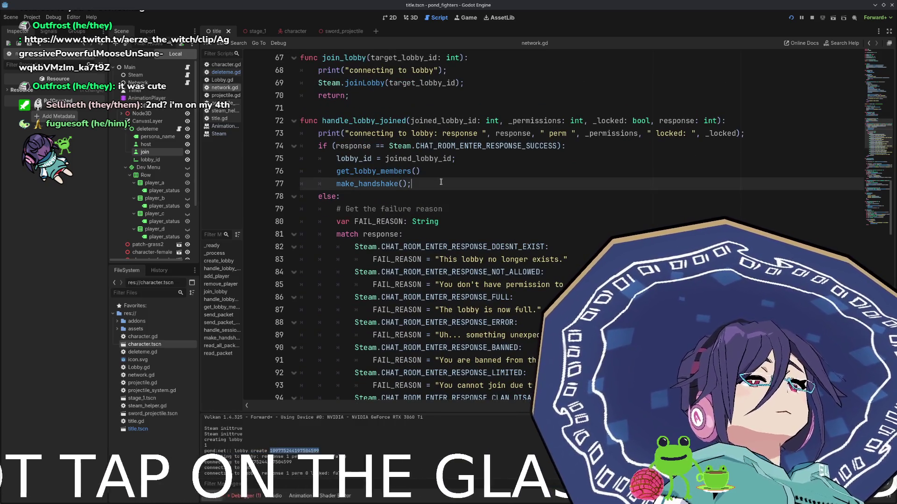
# Paste the SteamMultiplayerPeer setup block after make_handshake() and delete its peer.create_host() line.
pyautogui.press('Return')
pyautogui.hotkey('ctrl', 'v')
pyautogui.hotkey('ctrl', 'z')
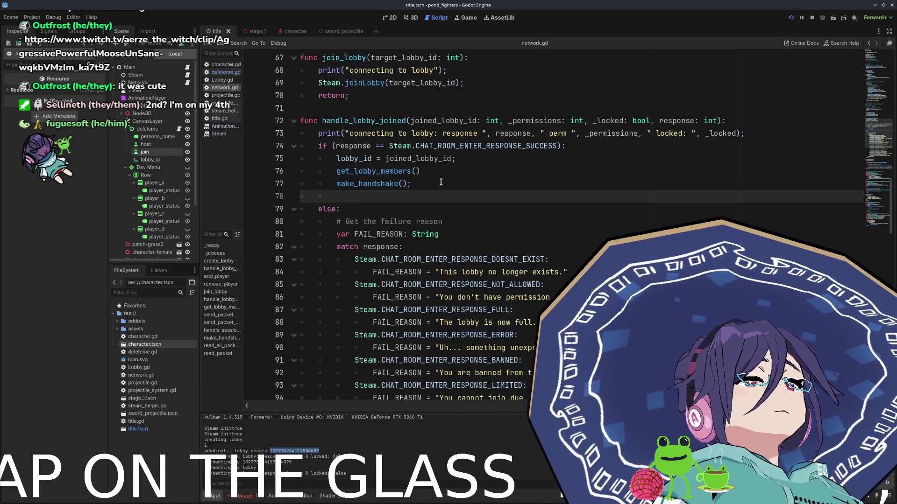
pyautogui.hotkey('ctrl', 'v')
pyautogui.press('Up')
pyautogui.press('Up')
pyautogui.press('Up')
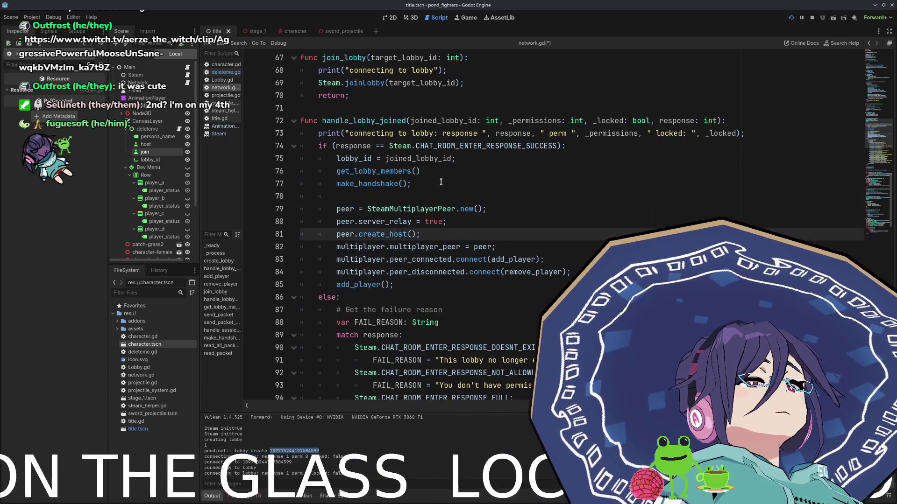
pyautogui.press('Down')
pyautogui.hotkey('shift', 'Home')
pyautogui.hotkey('shift', 'Home')
pyautogui.press('BackSpace')
pyautogui.press('Delete')
# Remove the blank line above the peer code, tidy the line after add_player(), and save network.gd.
pyautogui.press('Down')
pyautogui.press('Down')
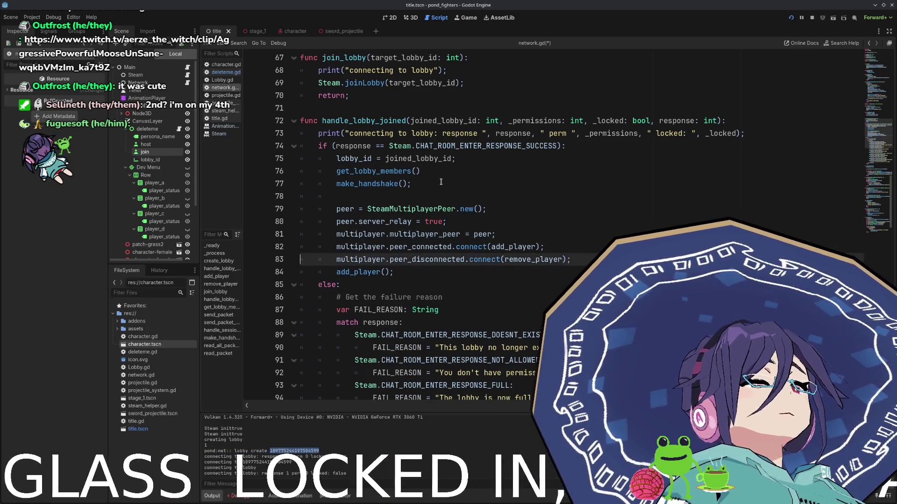
pyautogui.press('Down')
pyautogui.press('End')
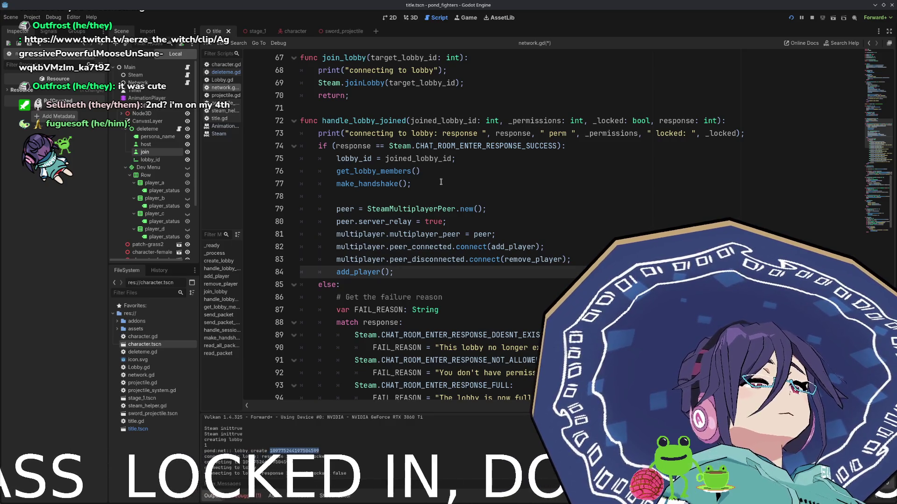
pyautogui.press('Up')
pyautogui.press('Up')
pyautogui.press('Up')
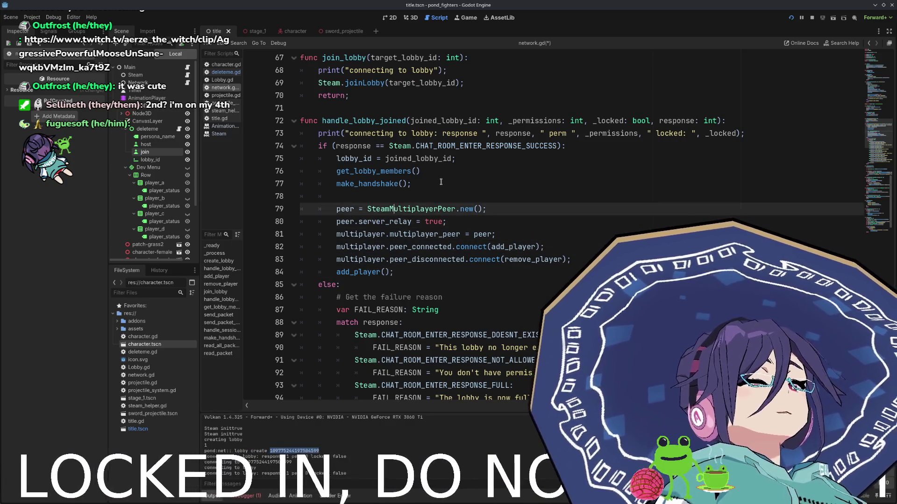
pyautogui.hotkey('shift', 'Home')
pyautogui.press('BackSpace')
pyautogui.press('BackSpace')
pyautogui.press('Down')
pyautogui.press('Down')
pyautogui.press('Down')
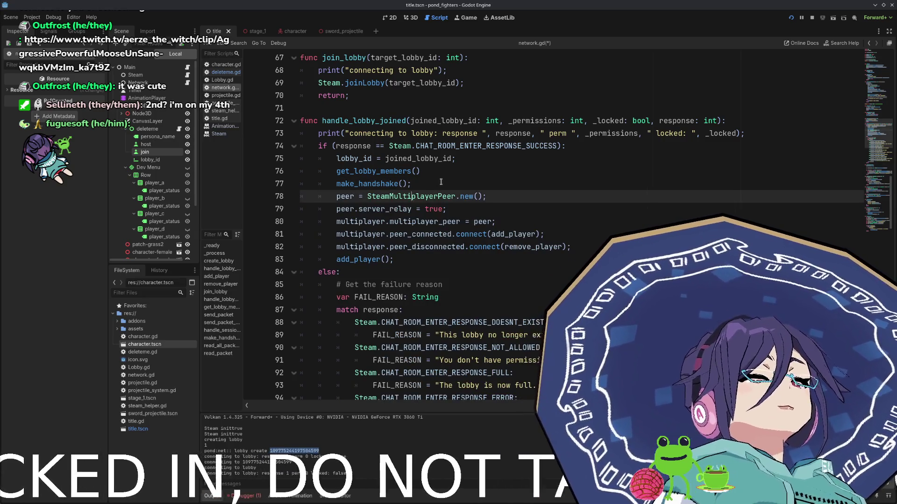
pyautogui.press('Return')
pyautogui.write('\\')
pyautogui.press('BackSpace')
pyautogui.hotkey('shift', 'Home')
pyautogui.press('BackSpace')
pyautogui.hotkey('ctrl', 's')
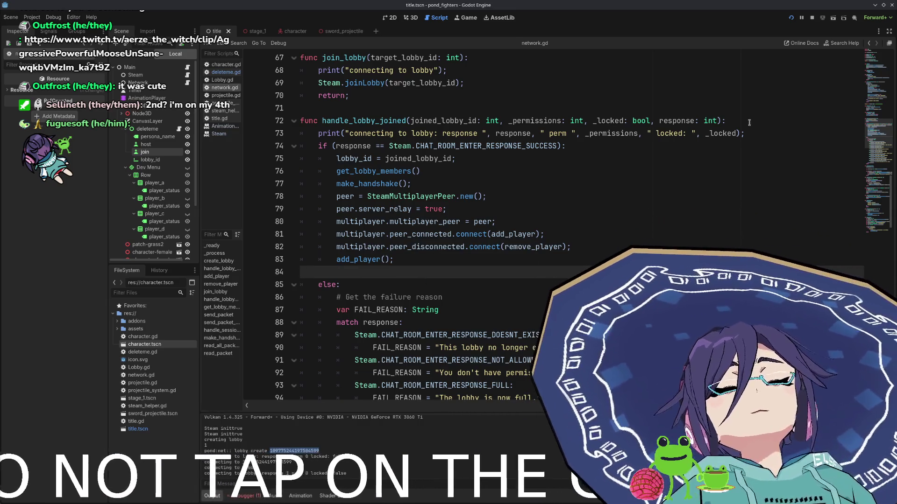
# Stop the game, reposition the editor, run the project and try hosting from the second instance.
pyautogui.click(811, 21)
pyautogui.click(883, 5)
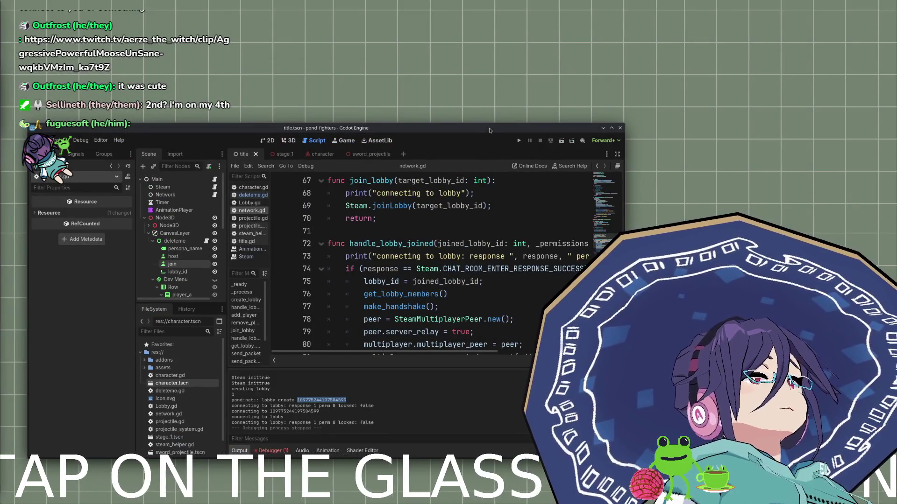
pyautogui.moveTo(489, 130); pyautogui.dragTo(561, 39)
pyautogui.click(591, 49)
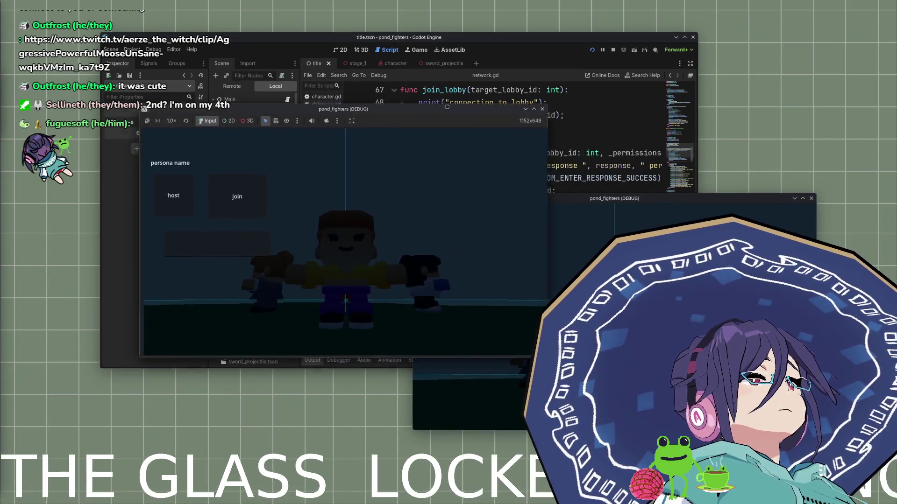
pyautogui.click(460, 287)
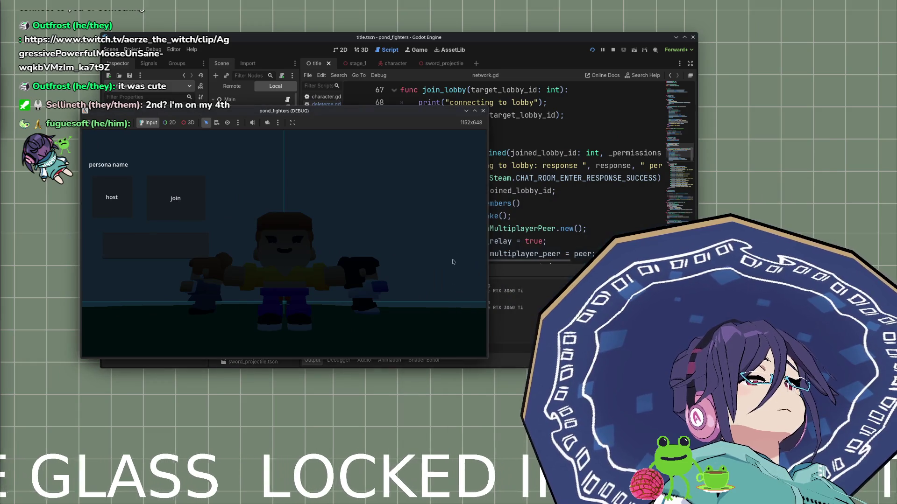
pyautogui.click(482, 111)
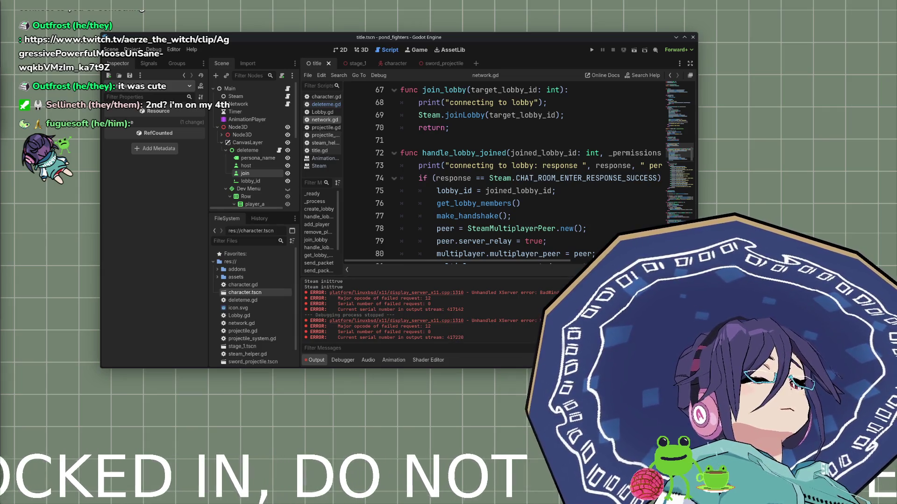
# Relaunch the game, move the first window left and host a lobby from the second instance.
pyautogui.click(591, 50)
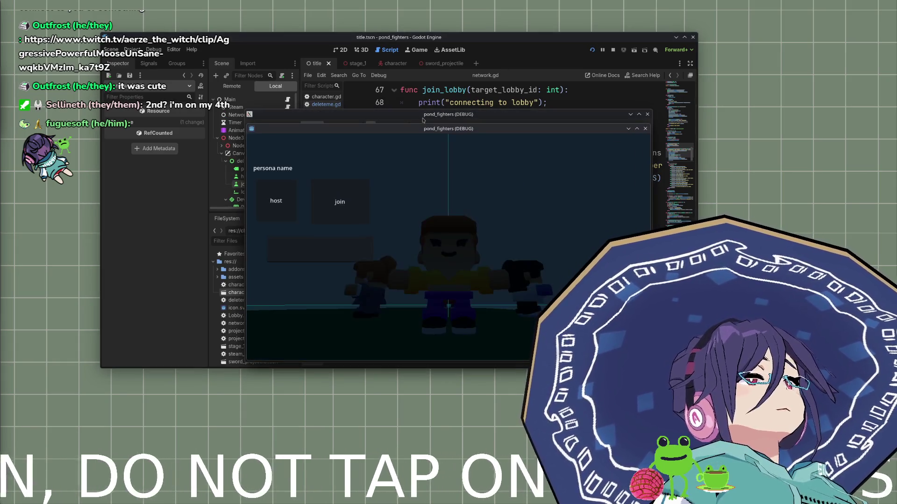
pyautogui.moveTo(505, 117); pyautogui.dragTo(288, 130)
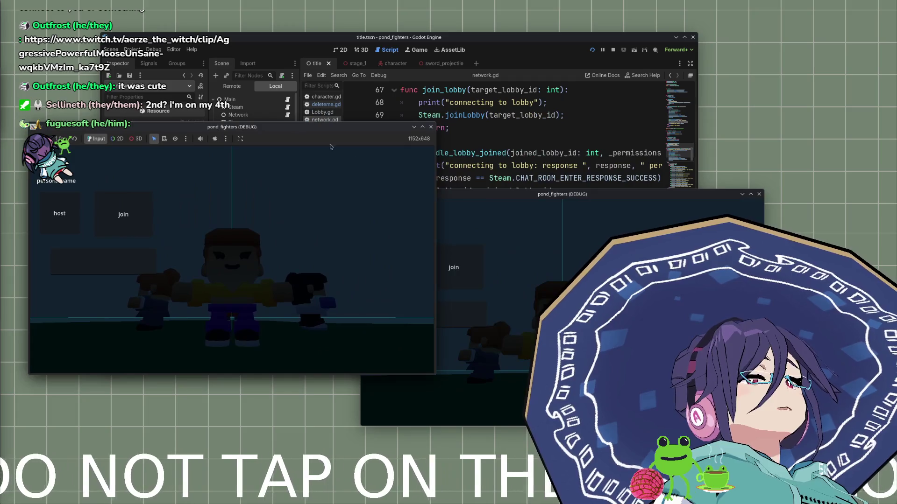
pyautogui.click(525, 241)
pyautogui.click(394, 274)
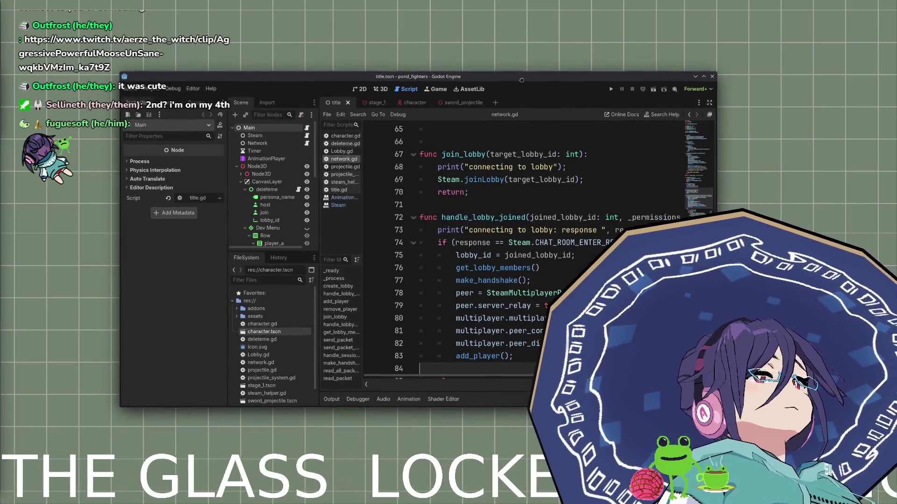
# Move and enlarge the Godot editor window.
pyautogui.moveTo(522, 81); pyautogui.dragTo(498, 59)
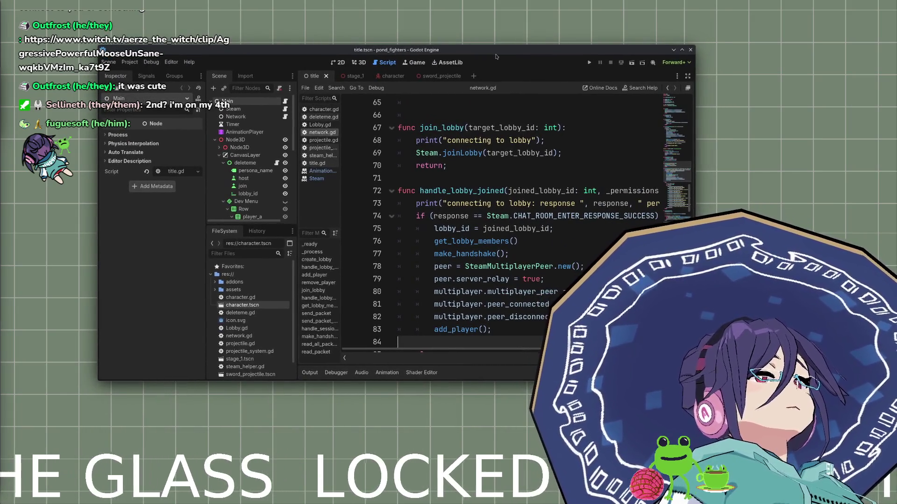
pyautogui.moveTo(694, 380); pyautogui.dragTo(727, 442)
pyautogui.moveTo(537, 60); pyautogui.dragTo(522, 52)
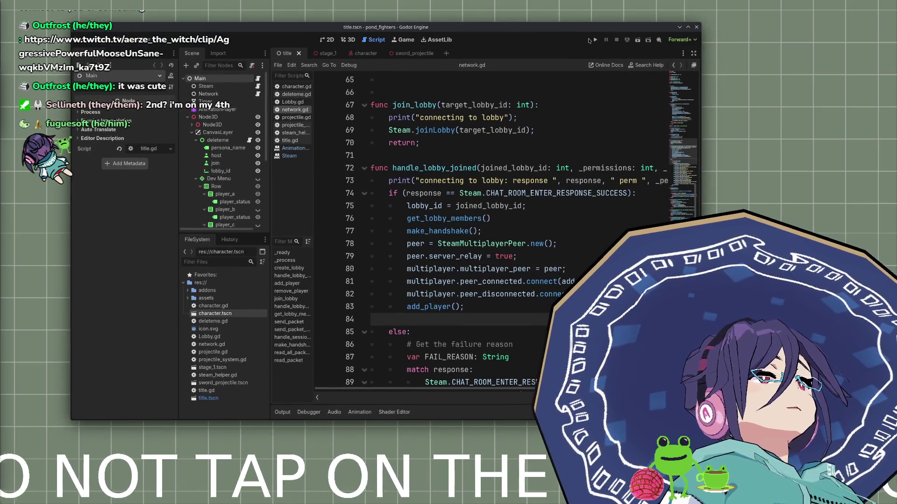
# Run the project, host a lobby from the second instance, stop, and launch it again.
pyautogui.click(590, 40)
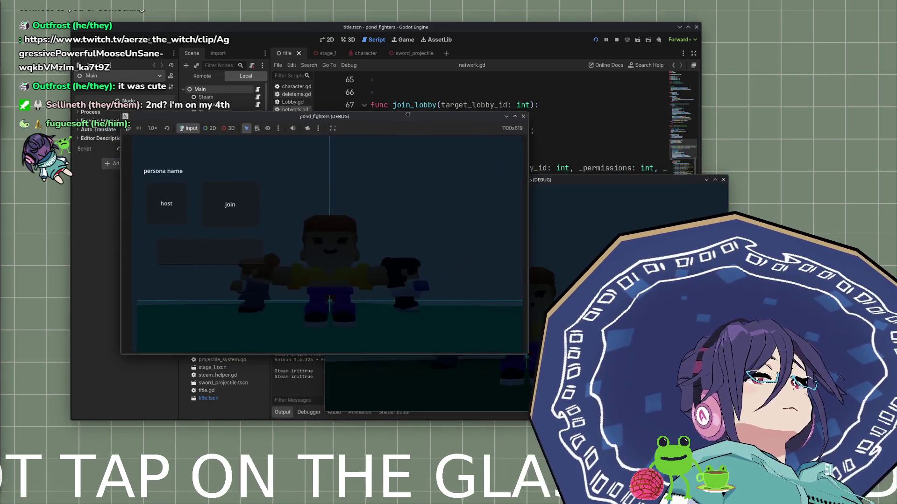
pyautogui.click(362, 263)
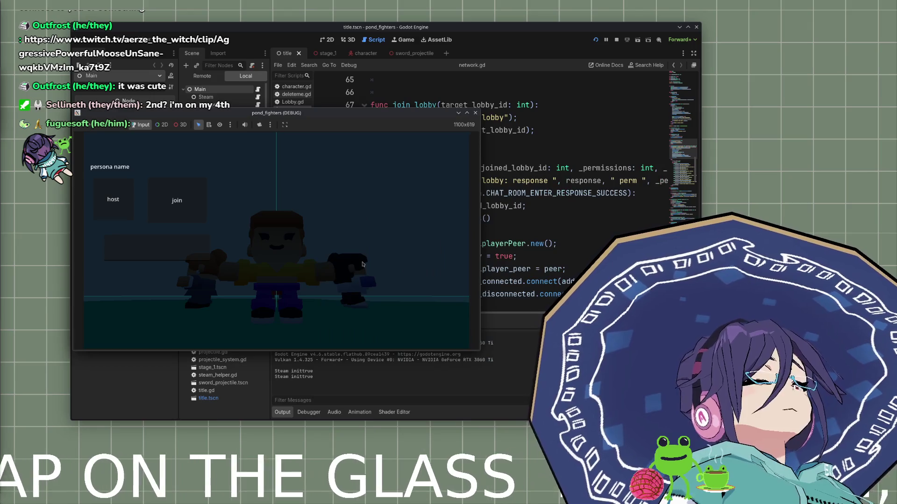
pyautogui.click(475, 113)
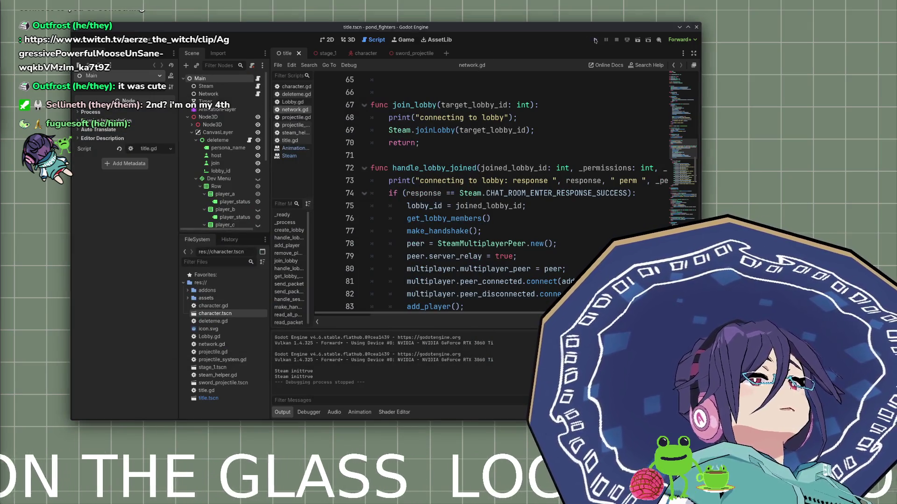
pyautogui.click(595, 39)
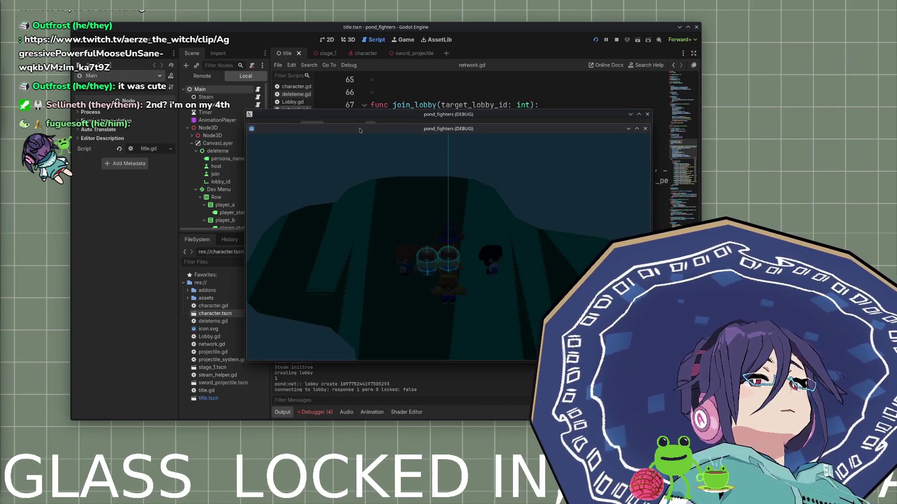
# Drag the hosting game window off to the left and lower the editor window.
pyautogui.moveTo(359, 130); pyautogui.dragTo(0, 154)
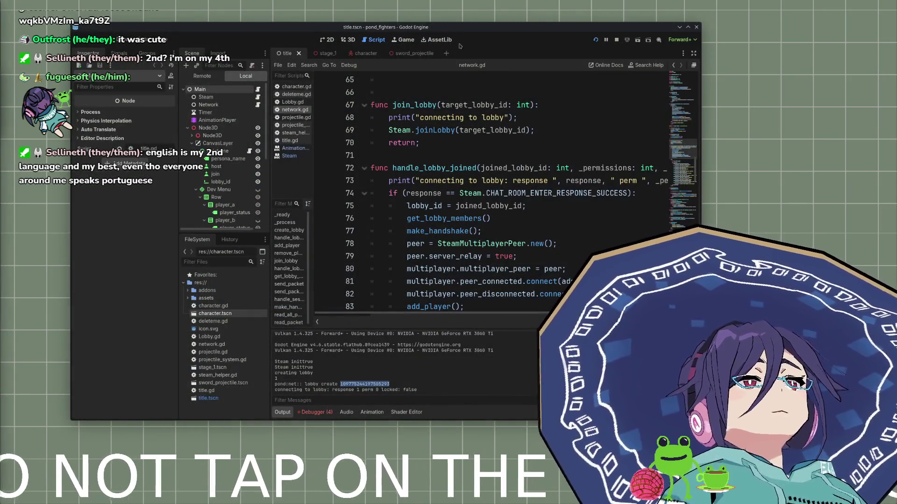
pyautogui.moveTo(456, 48); pyautogui.dragTo(459, 288)
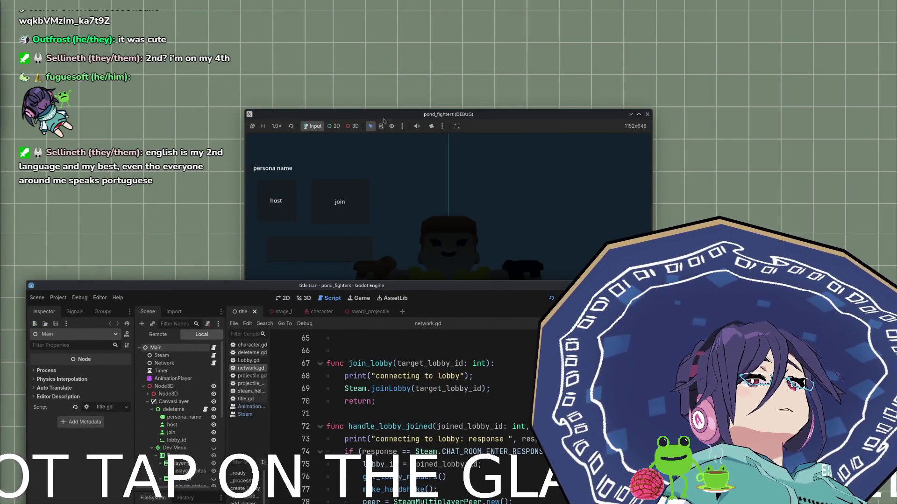
# Join the hosted lobby via the lobby ID field and walk the character around with arrow keys.
pyautogui.click(334, 251)
pyautogui.click(339, 206)
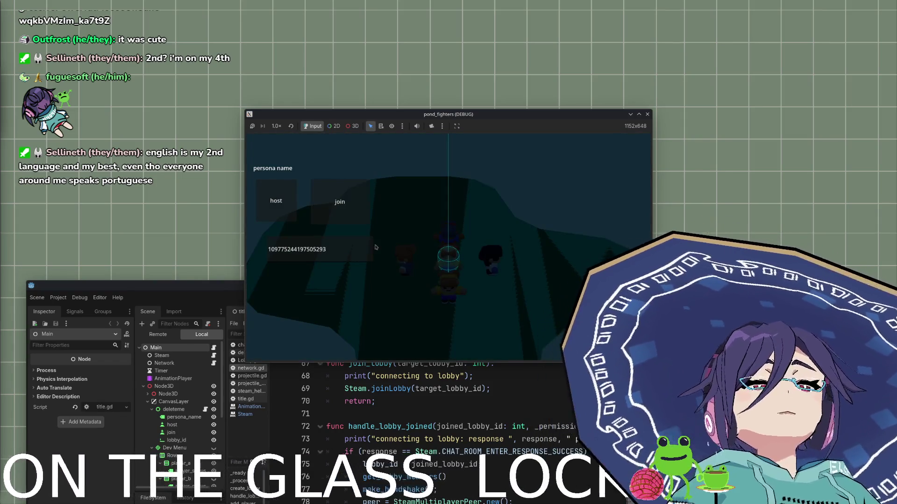
pyautogui.press('Down')
pyautogui.press('Up')
pyautogui.press('Left')
pyautogui.press('Right')
pyautogui.press('Left')
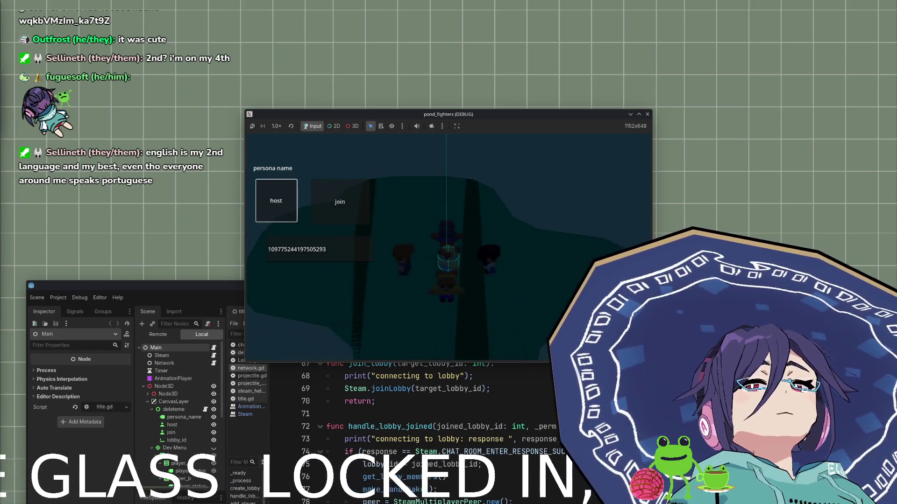
pyautogui.press('Right')
pyautogui.press('Down')
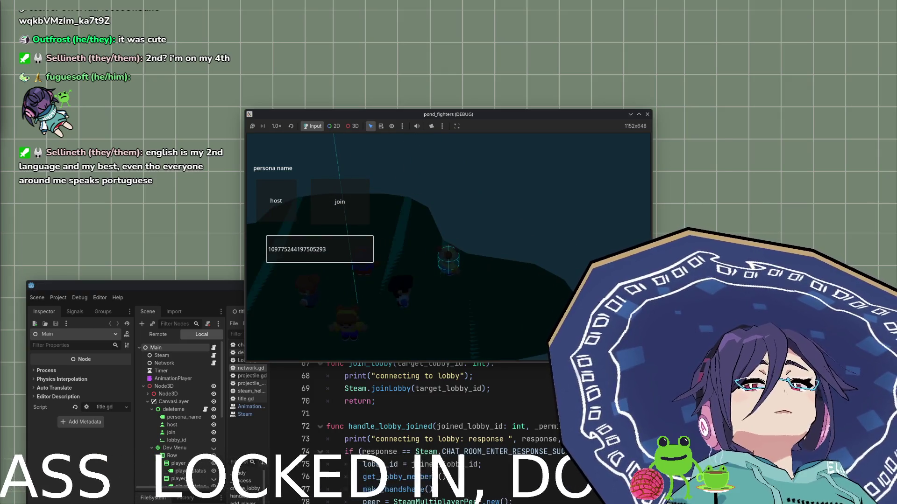
pyautogui.press('Up')
pyautogui.press('Down')
pyautogui.press('Up')
pyautogui.press('Down')
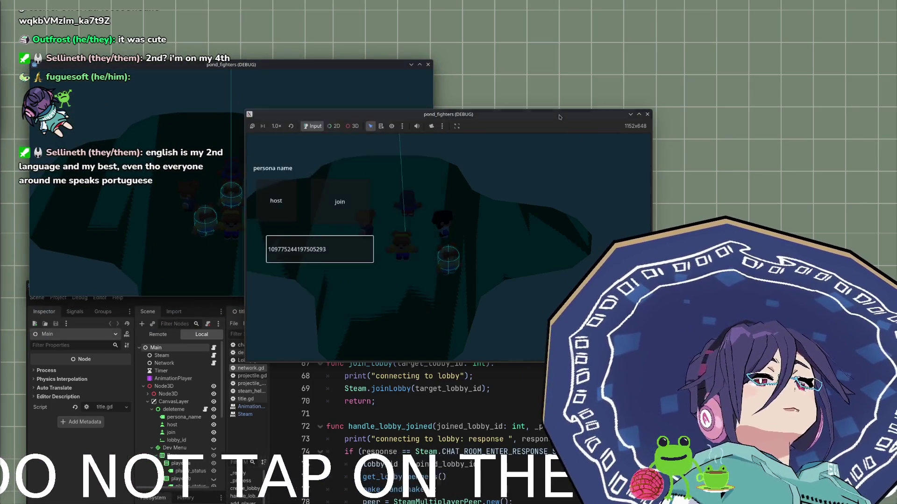
pyautogui.moveTo(560, 117); pyautogui.dragTo(760, 212)
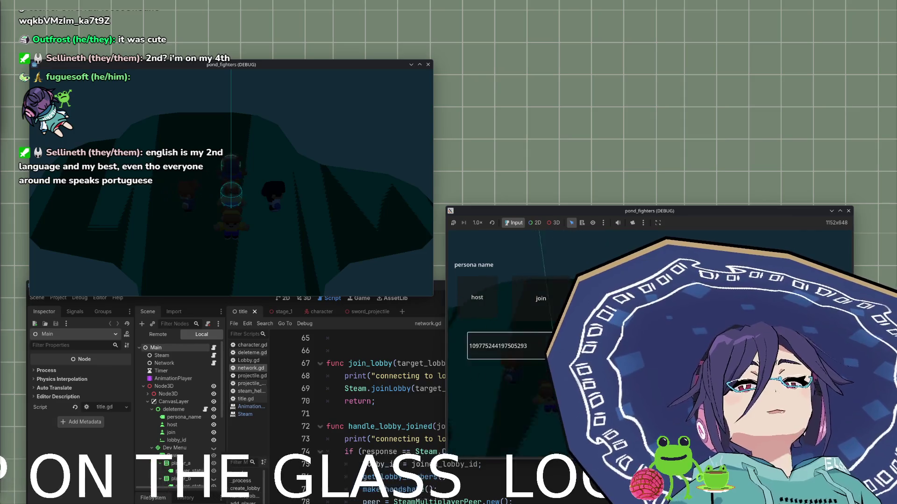
pyautogui.moveTo(599, 217); pyautogui.dragTo(592, 24)
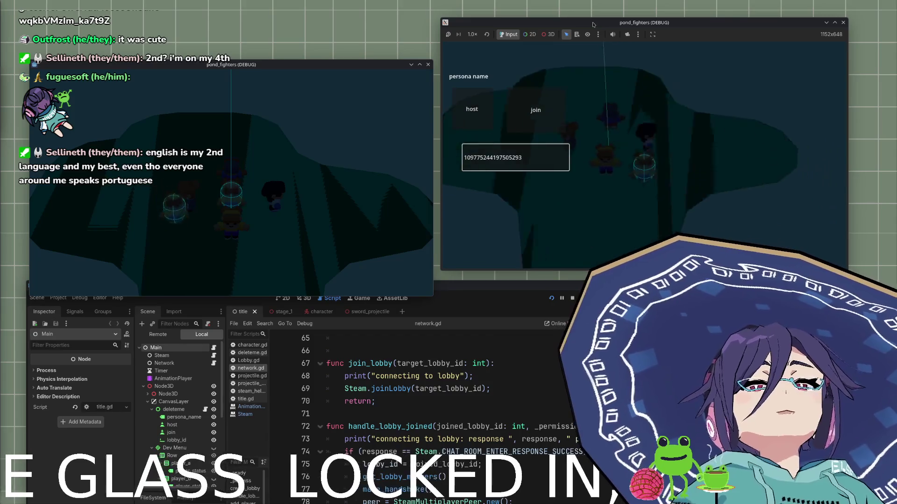
pyautogui.press('Up')
pyautogui.press('Down')
pyautogui.press('Up')
pyautogui.press('Left')
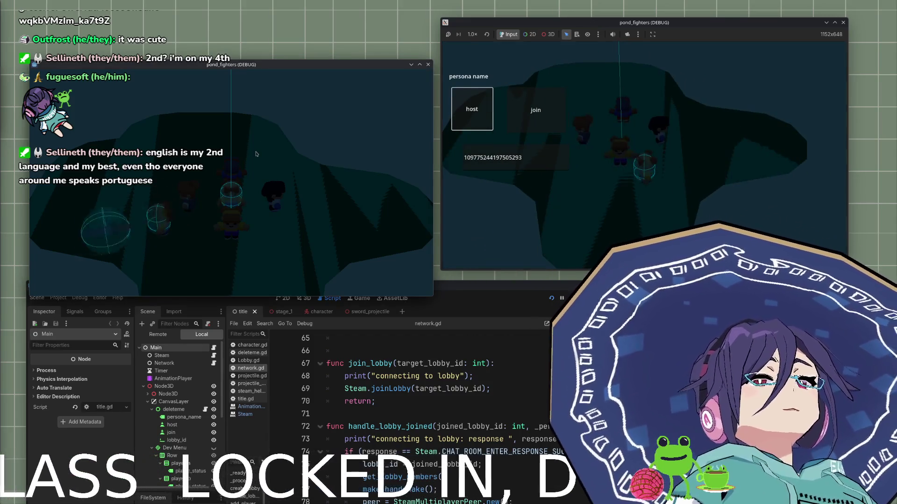
pyautogui.press('Right')
pyautogui.press('Down')
pyautogui.press('Up')
pyautogui.press('Down')
pyautogui.press('Up')
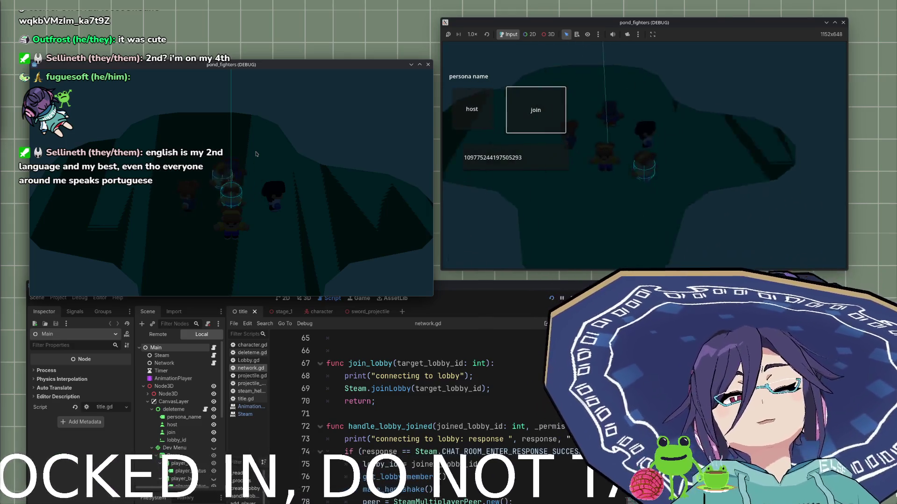
pyautogui.press('Down')
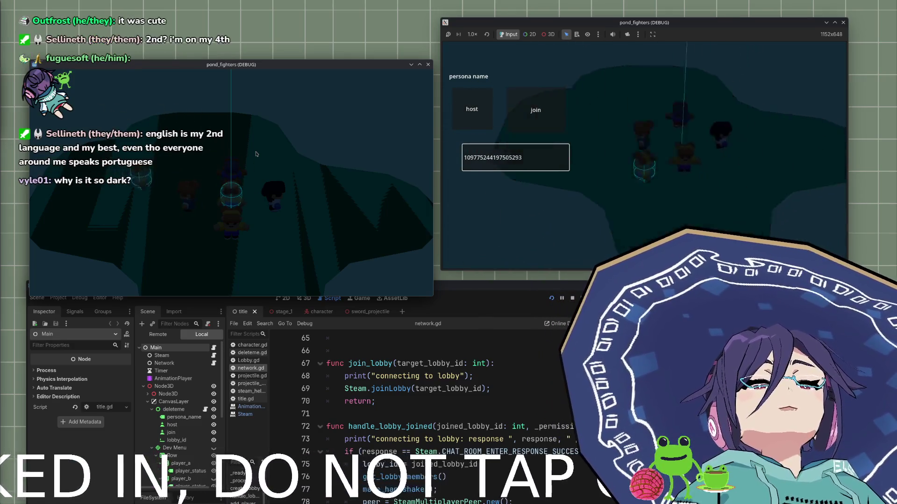
pyautogui.press('Up')
pyautogui.press('Down')
pyautogui.press('Up')
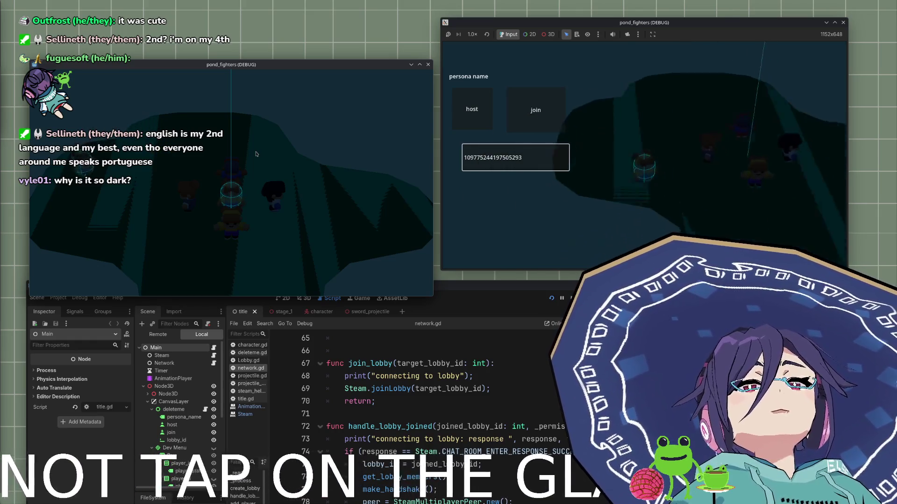
pyautogui.press('Down')
pyautogui.press('Up')
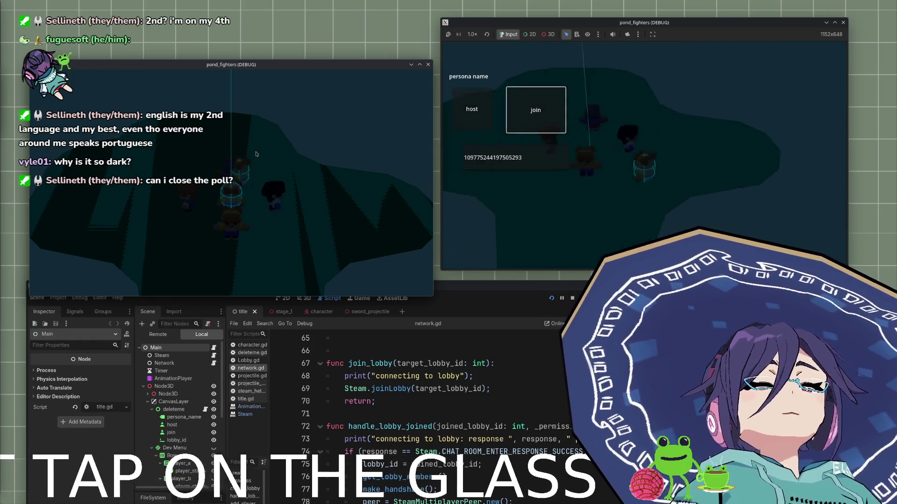
pyautogui.press('Down')
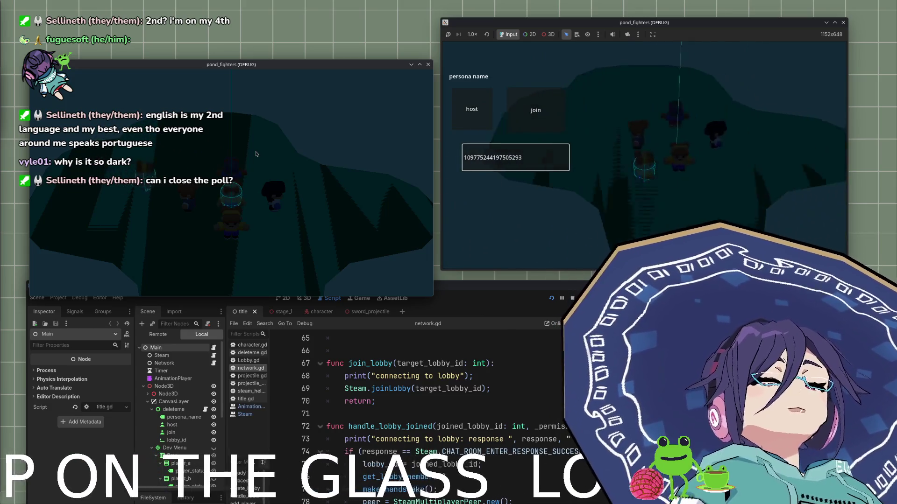
pyautogui.press('Up')
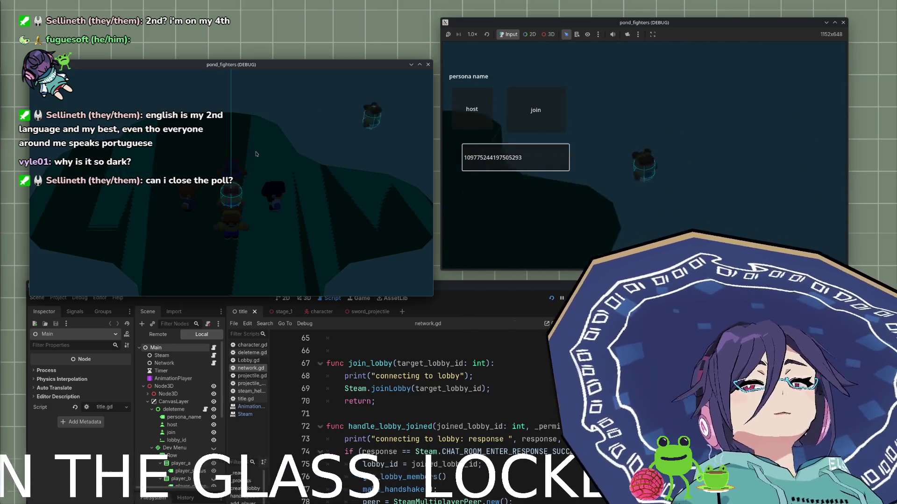
pyautogui.press('Left')
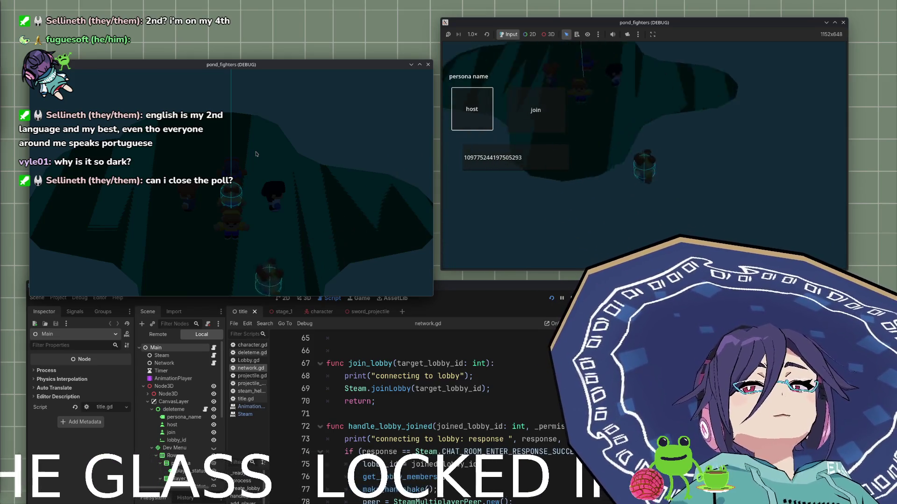
pyautogui.press('Right')
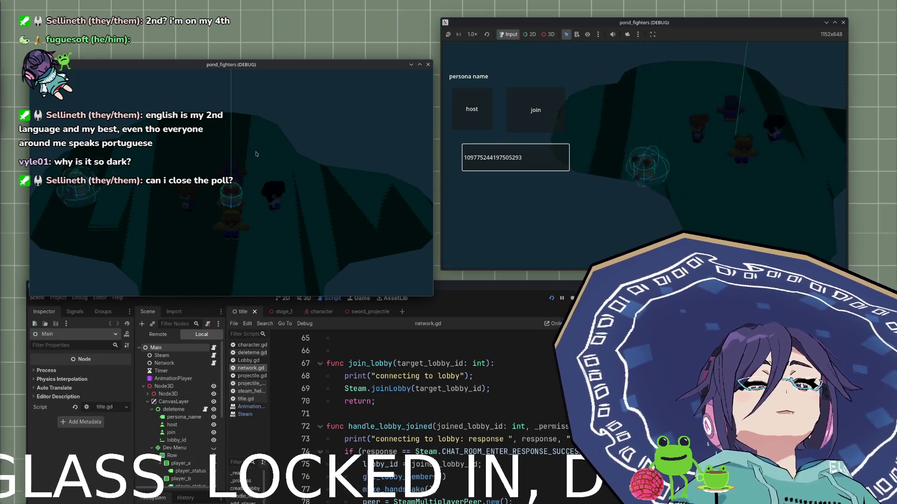
pyautogui.press('Down')
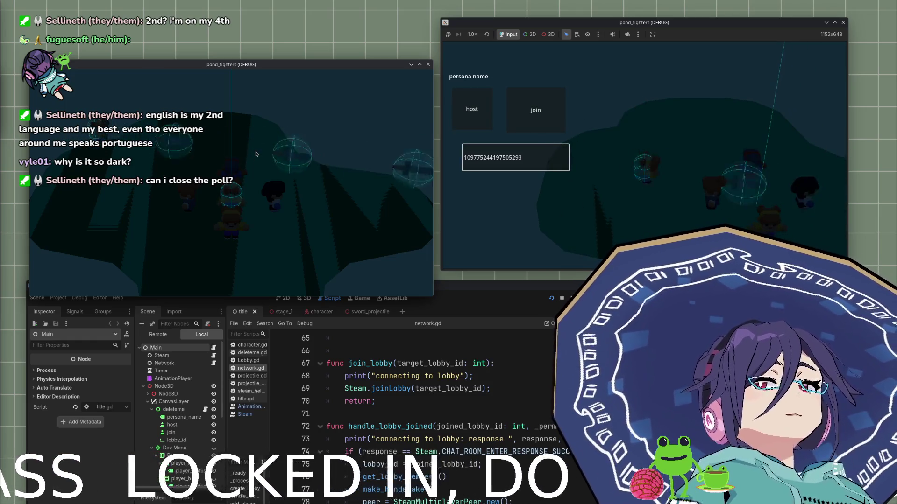
pyautogui.hotkey('shift', 'Tab')
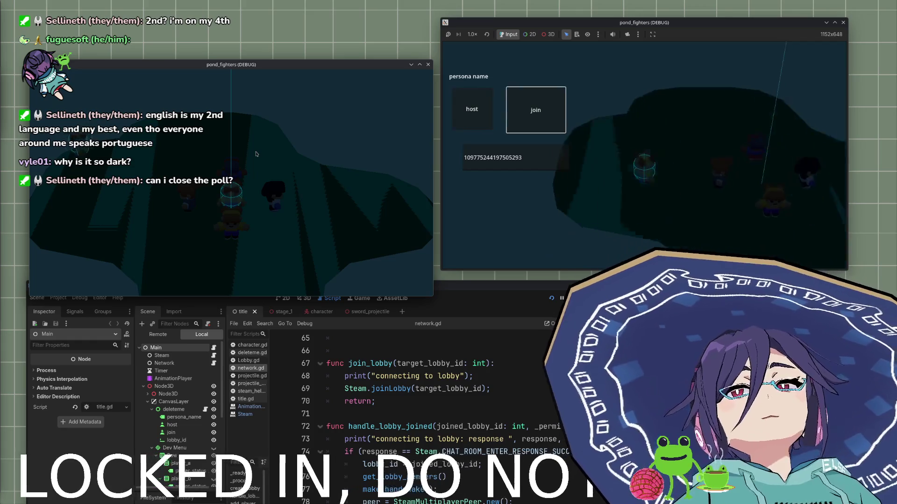
pyautogui.press('Tab')
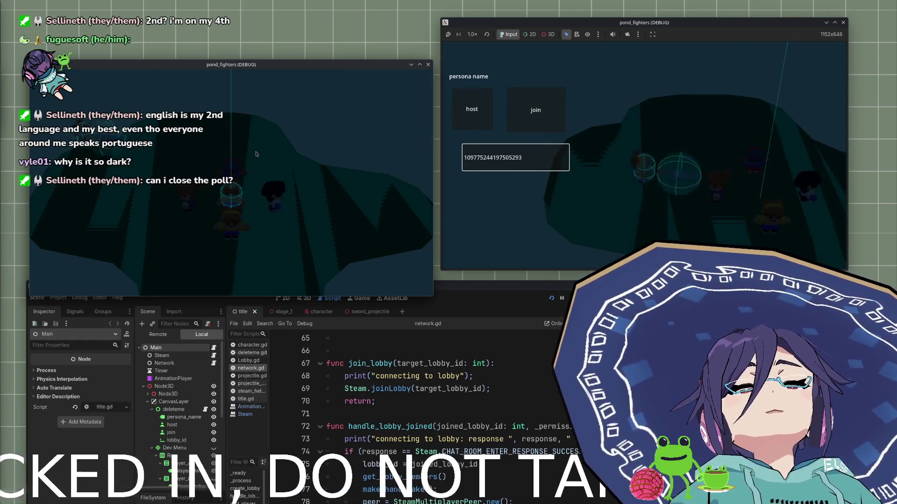
pyautogui.hotkey('shift', 'Tab')
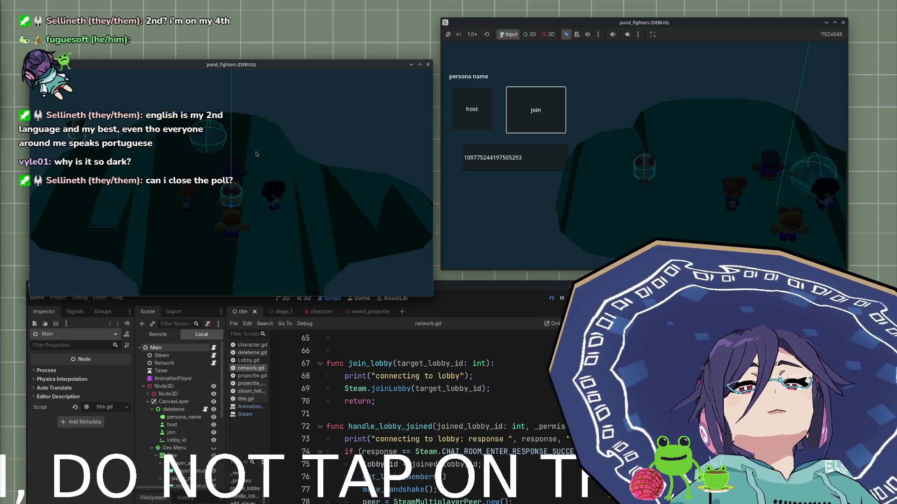
pyautogui.press('Tab')
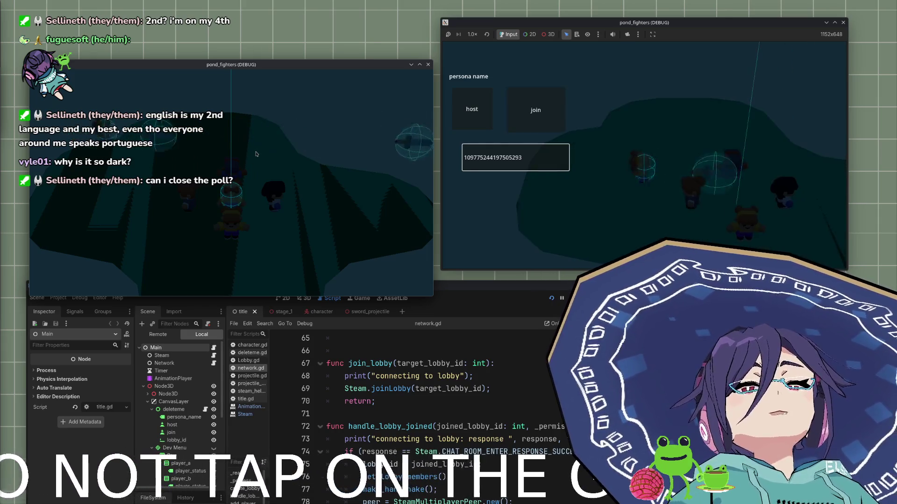
pyautogui.press('Tab')
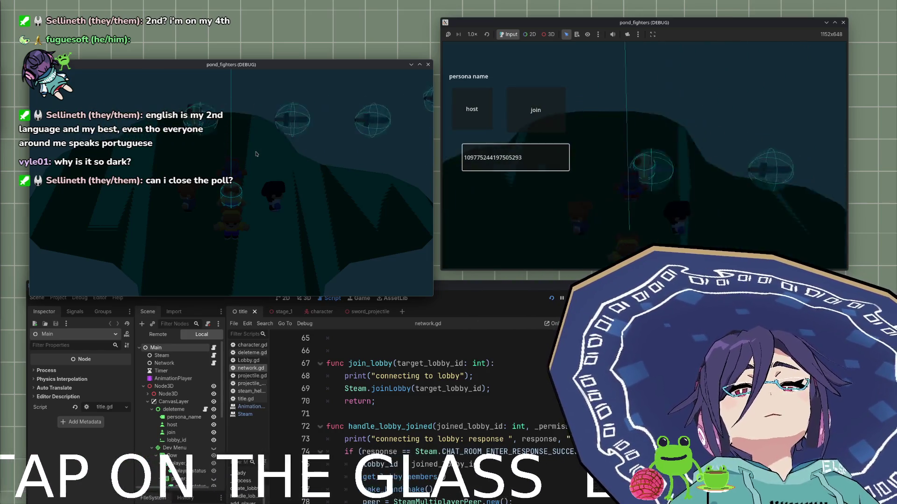
pyautogui.press('Tab')
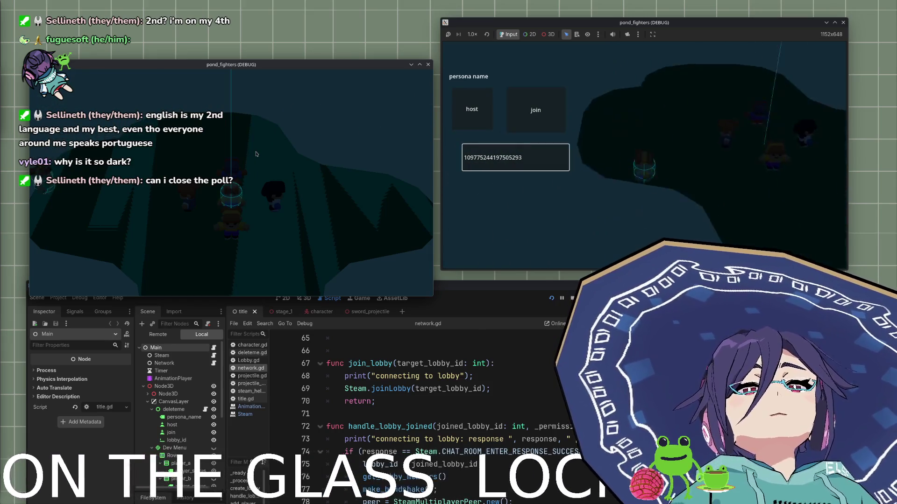
pyautogui.hotkey('shift', 'Tab')
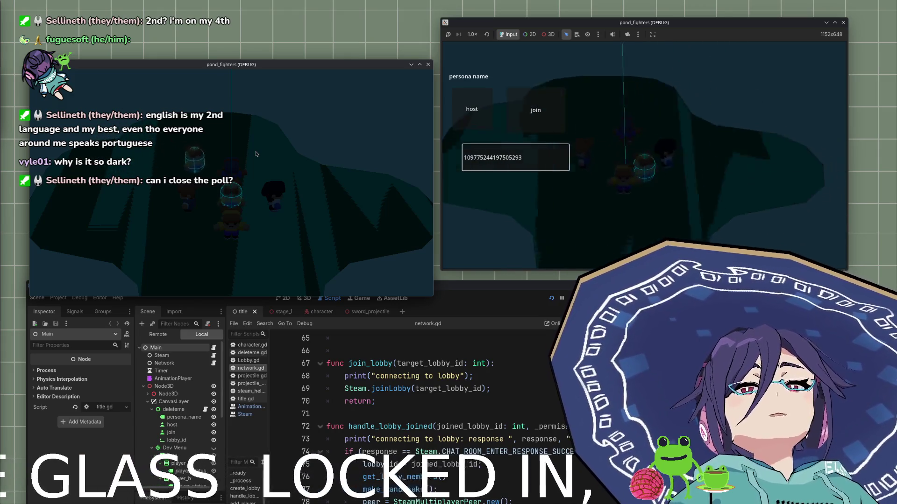
pyautogui.hotkey('shift', 'Tab')
pyautogui.press('Tab')
pyautogui.hotkey('shift', 'Tab')
pyautogui.press('Tab')
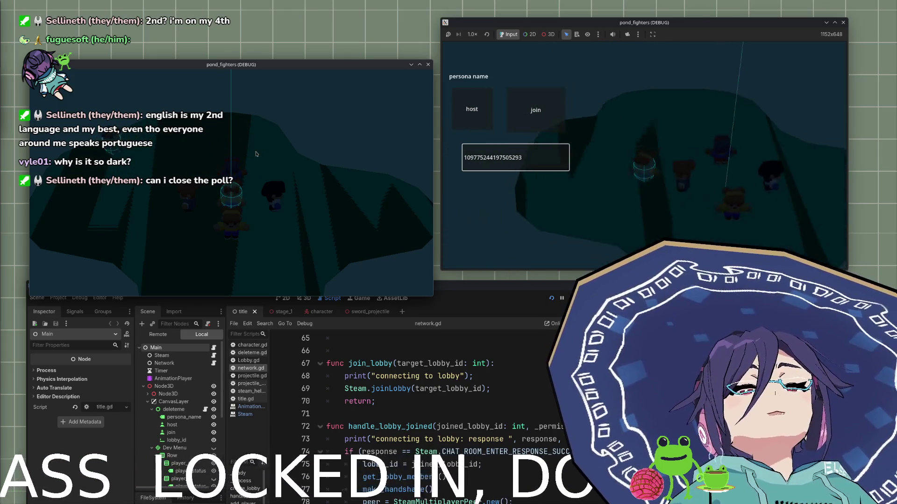
pyautogui.hotkey('shift', 'Tab')
pyautogui.press('Tab')
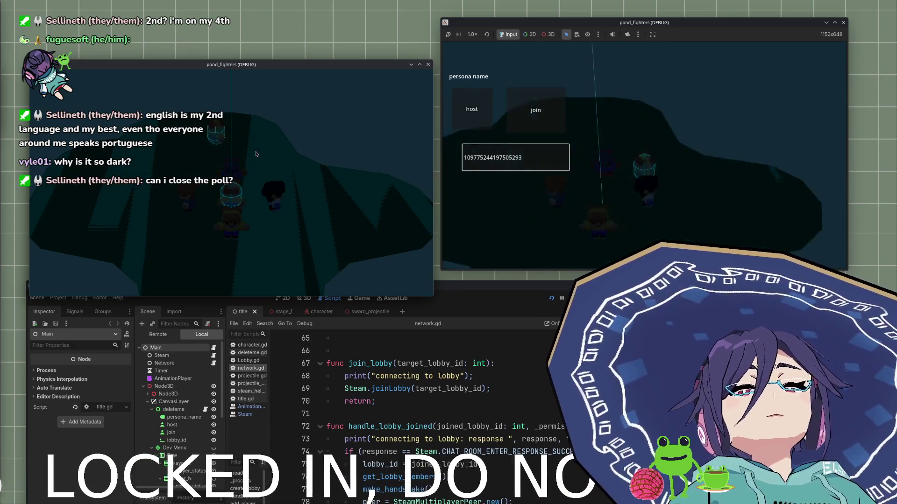
pyautogui.hotkey('shift', 'Tab')
pyautogui.press('Tab')
pyautogui.hotkey('shift', 'Tab')
pyautogui.press('Tab')
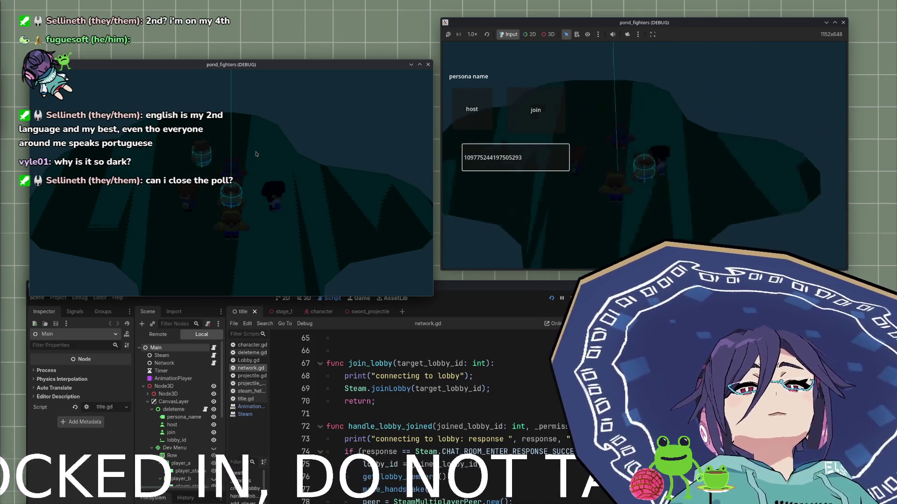
pyautogui.hotkey('shift', 'Tab')
pyautogui.press('Tab')
pyautogui.hotkey('shift', 'Tab')
pyautogui.press('Tab')
pyautogui.hotkey('shift', 'Tab')
pyautogui.press('Tab')
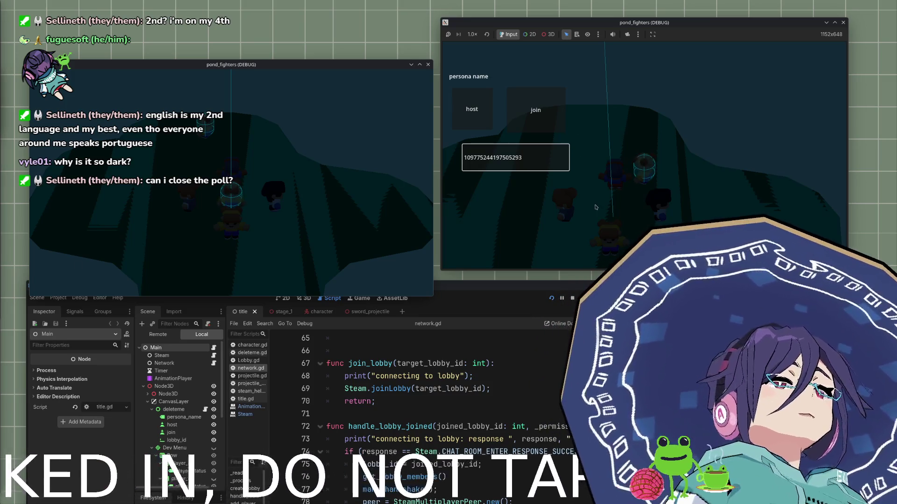
pyautogui.hotkey('shift', 'Tab')
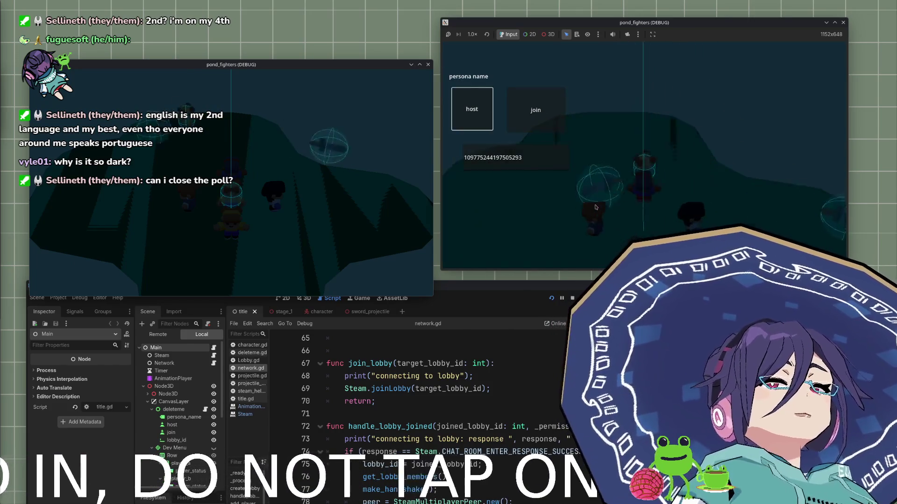
pyautogui.press('Tab')
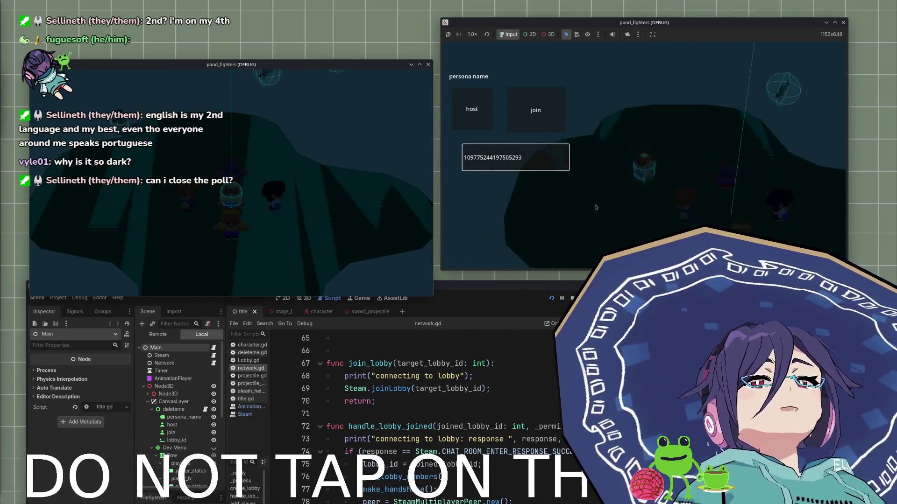
pyautogui.press('Tab')
pyautogui.press('Tab')
pyautogui.press('Tab')
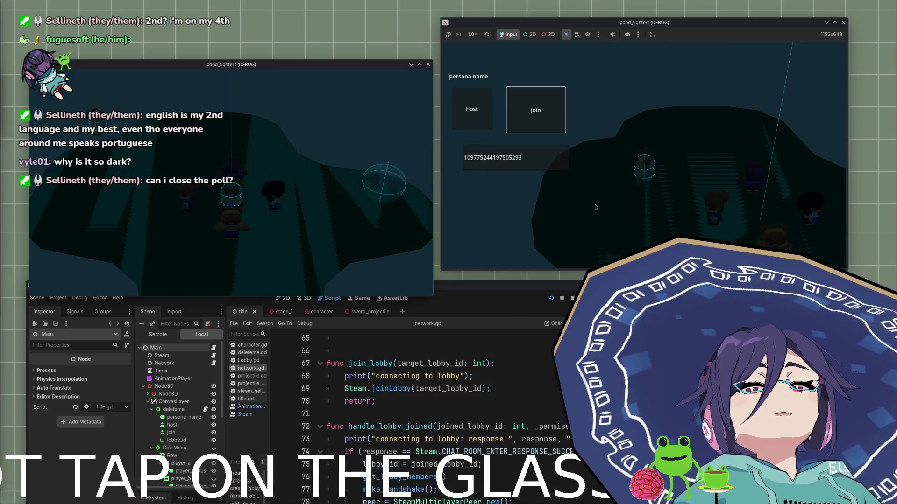
pyautogui.press('Tab')
pyautogui.press('Tab')
pyautogui.press('Tab')
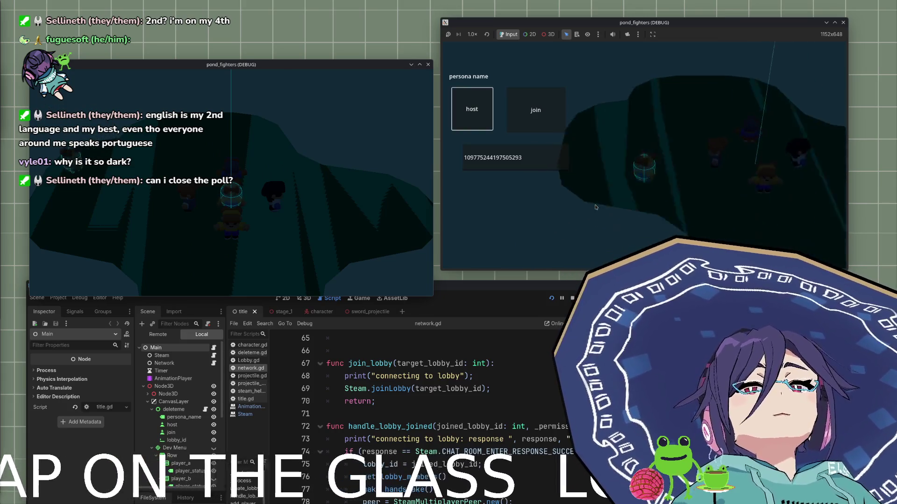
pyautogui.press('Tab')
pyautogui.press('Tab')
pyautogui.press('Tab')
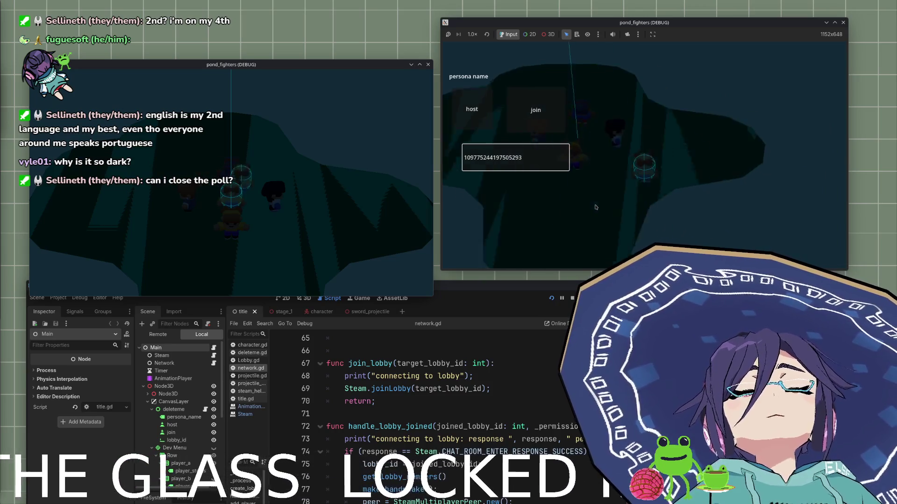
pyautogui.press('Tab')
pyautogui.press('Tab')
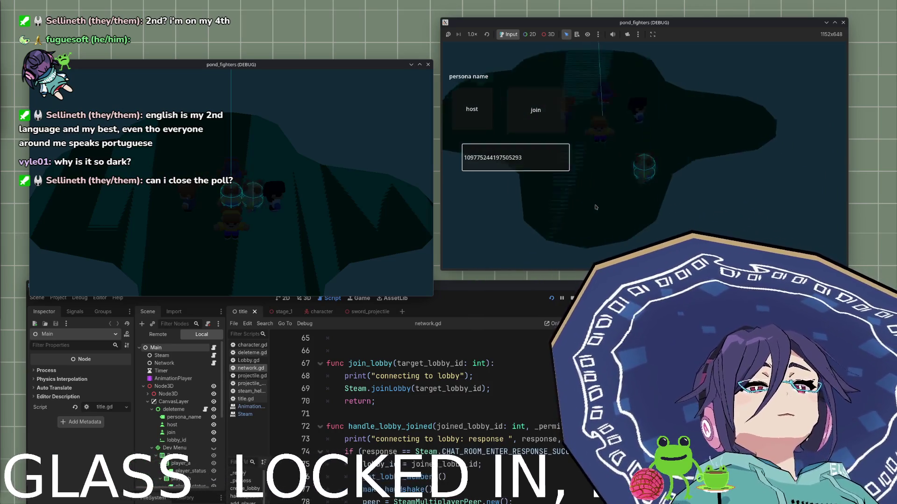
pyautogui.press('Tab')
pyautogui.press('Tab')
pyautogui.press('Tab')
pyautogui.press('Tab')
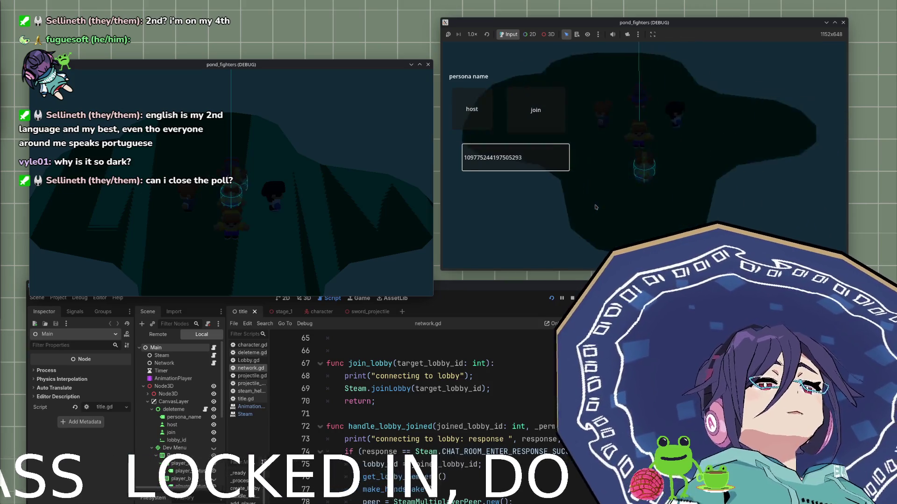
pyautogui.press('Tab')
pyautogui.press('Tab')
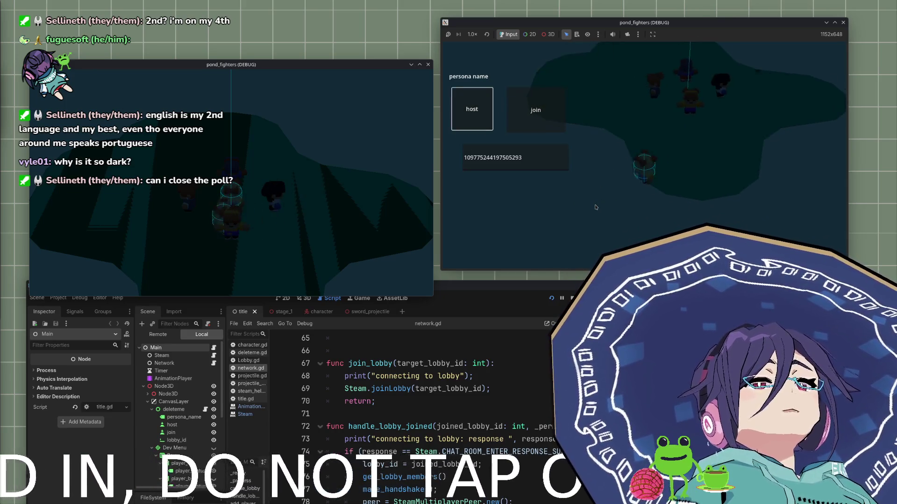
pyautogui.press('Up')
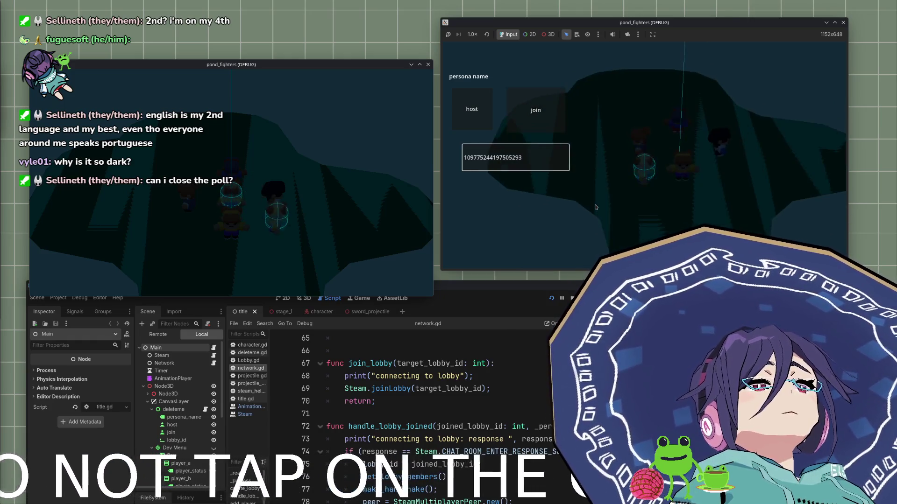
pyautogui.press('Down')
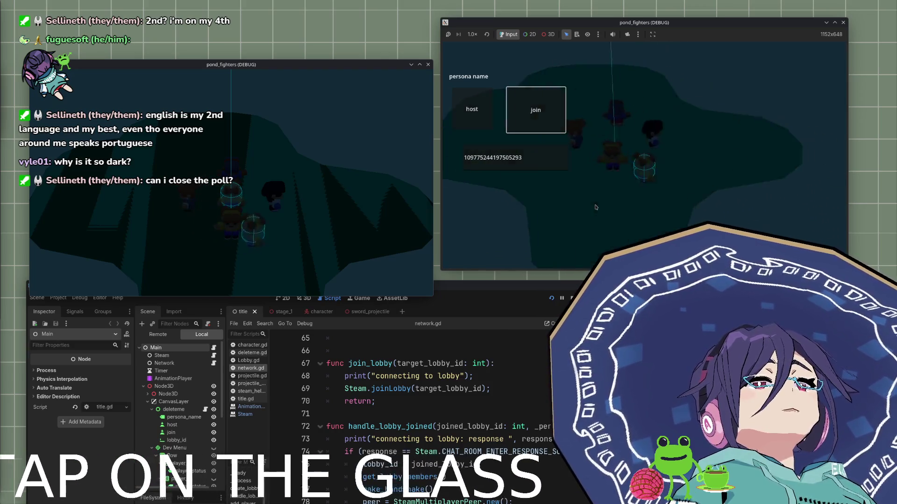
pyautogui.press('Up')
pyautogui.press('Down')
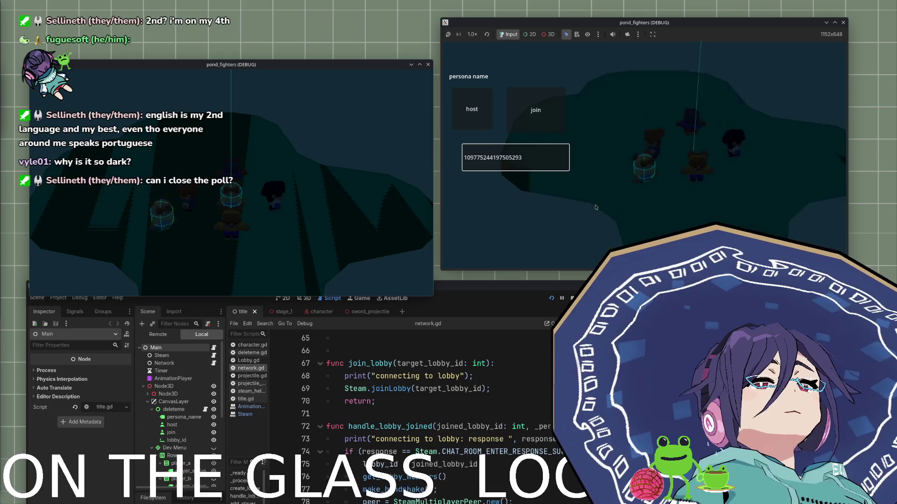
pyautogui.press('Up')
pyautogui.press('Down')
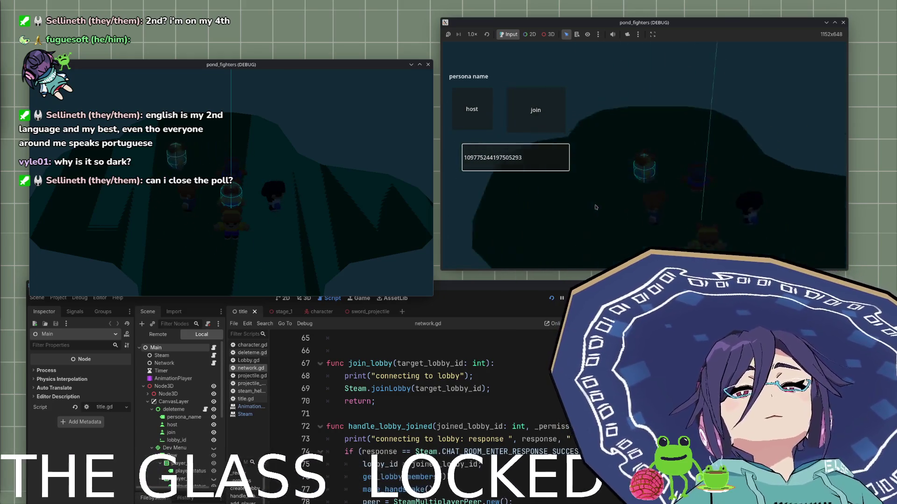
pyautogui.press('Up')
pyautogui.press('Down')
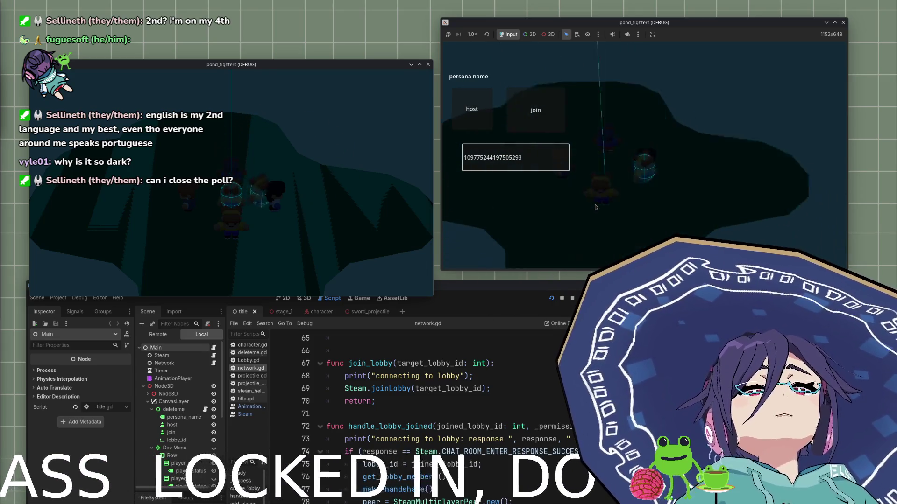
pyautogui.press('Up')
pyautogui.press('Down')
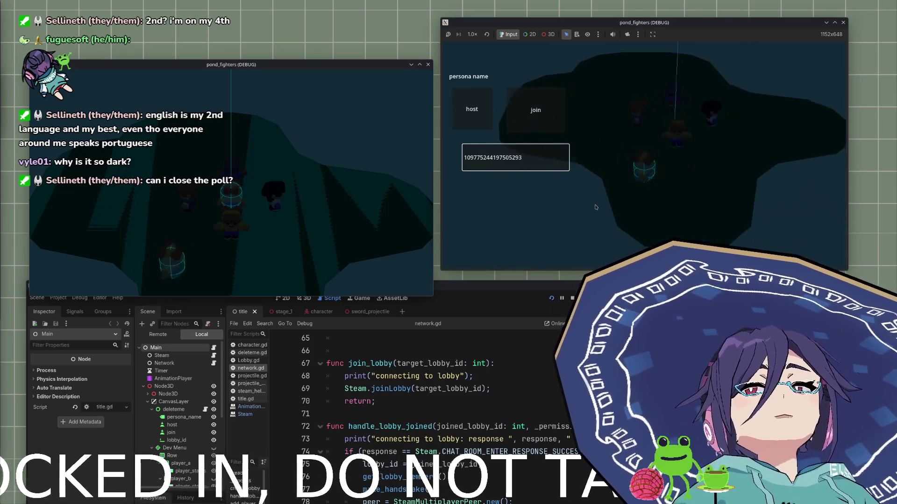
pyautogui.press('Up')
pyautogui.press('Down')
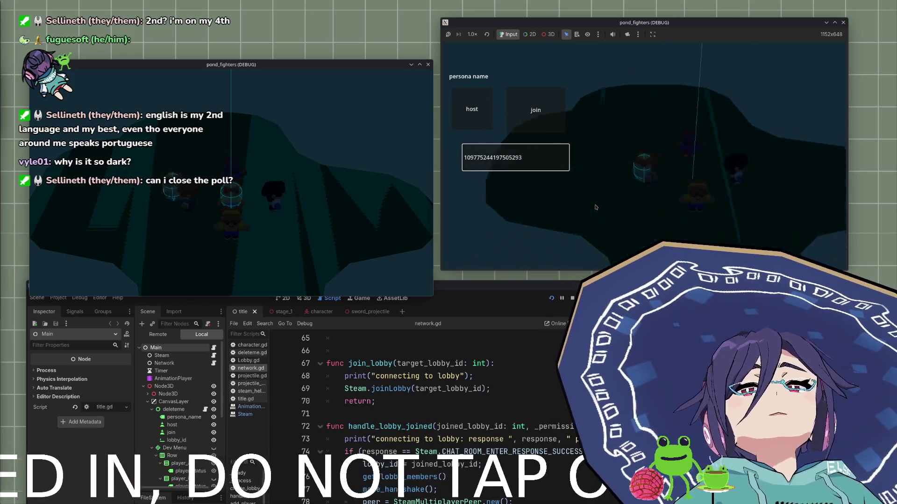
pyautogui.press('Up')
pyautogui.press('Down')
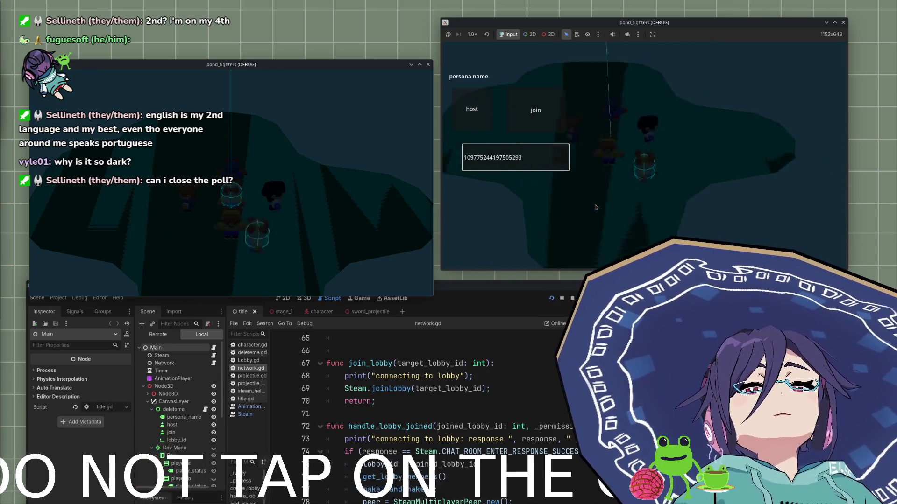
pyautogui.press('Up')
pyautogui.press('Down')
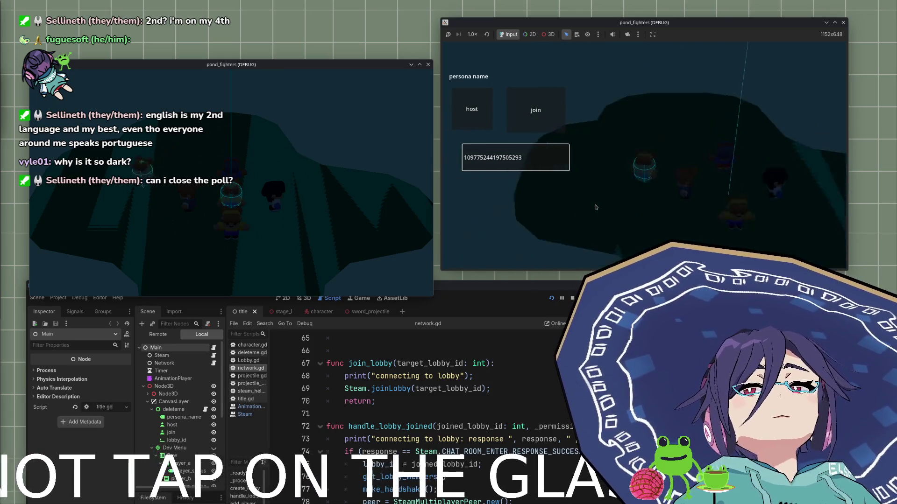
pyautogui.press('Up')
pyautogui.press('Down')
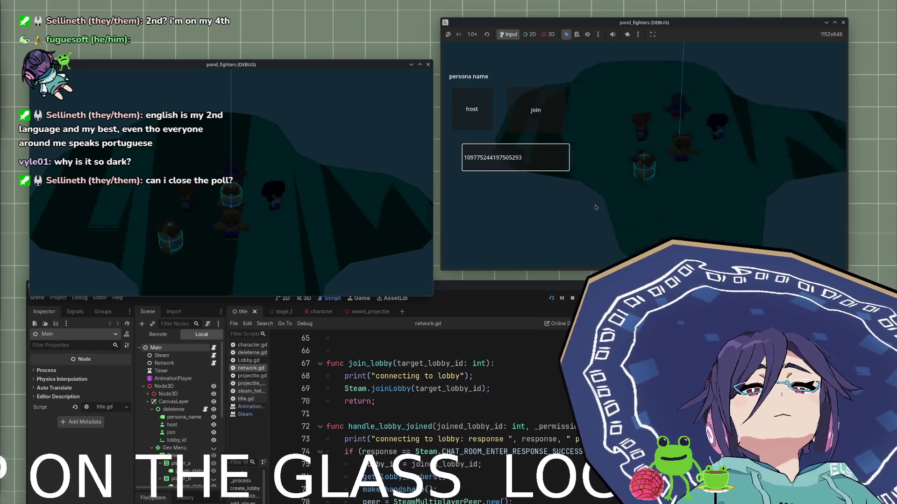
pyautogui.press('Up')
pyautogui.press('Down')
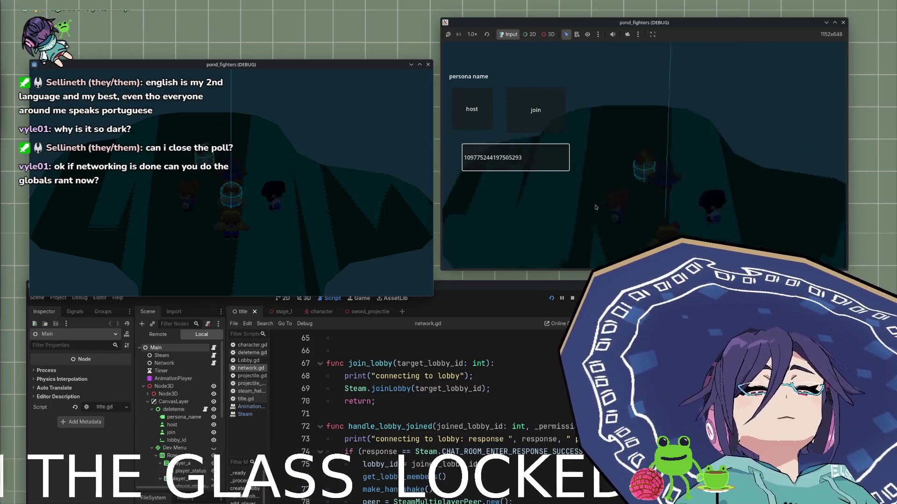
pyautogui.press('Up')
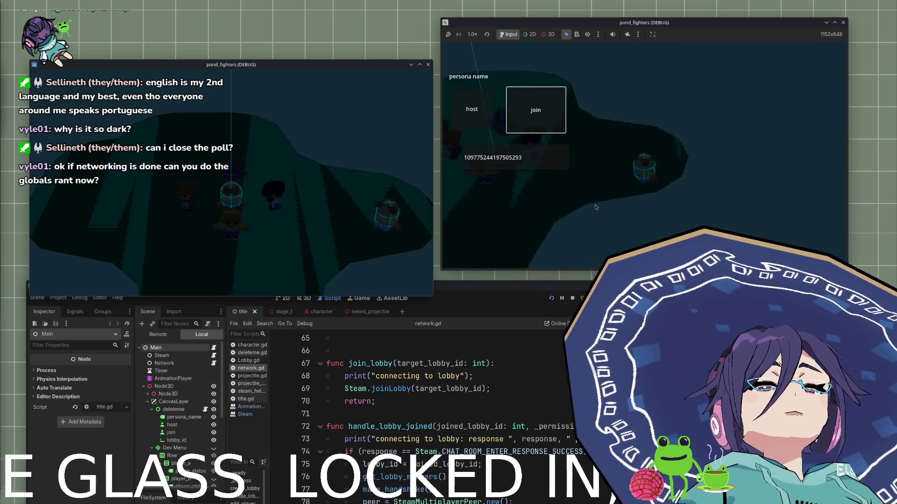
pyautogui.press('Down')
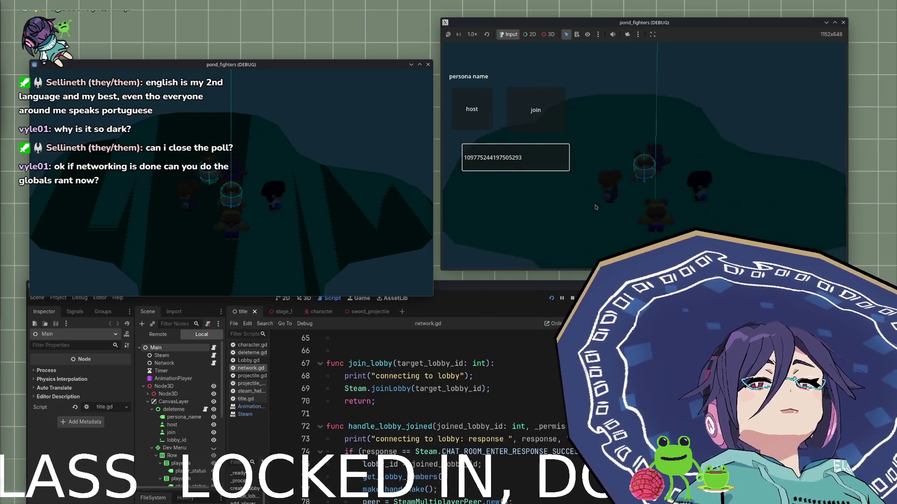
pyautogui.press('Up')
pyautogui.press('Down')
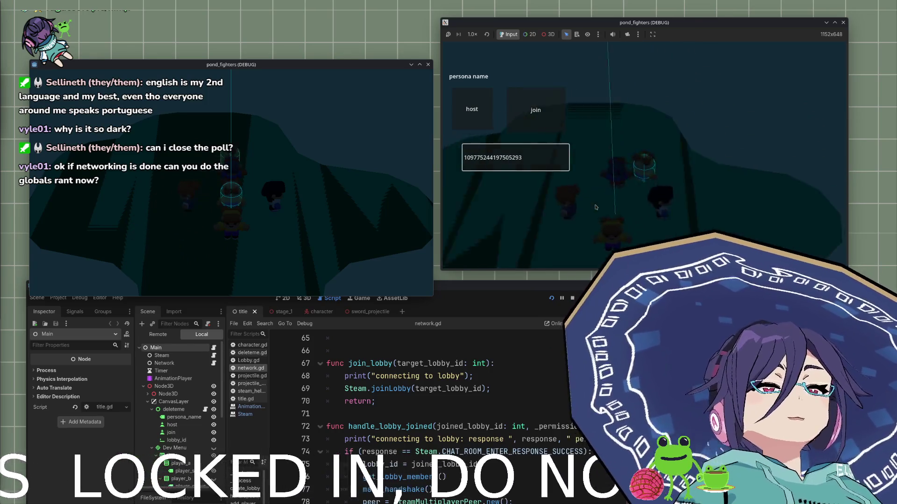
pyautogui.press('Up')
pyautogui.press('Left')
pyautogui.press('Right')
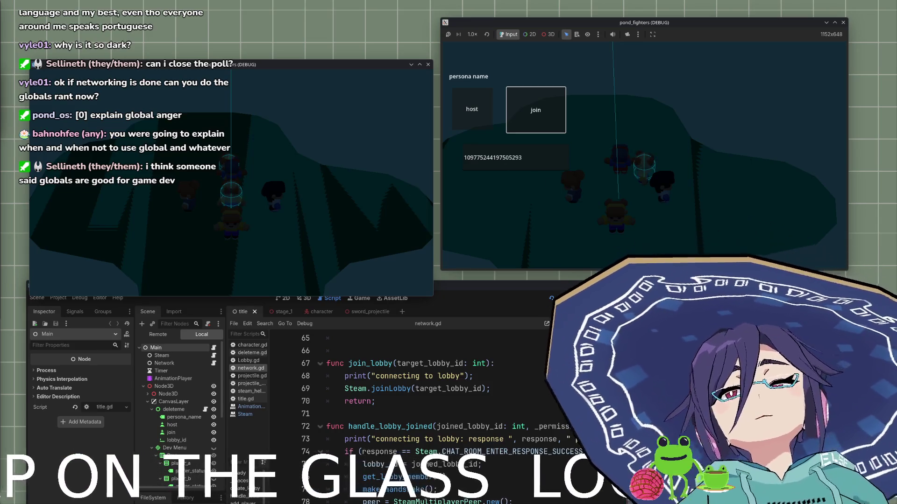
# Switch to the Drawpile window showing the GAME/CODE sketch.
pyautogui.hotkey('alt', 'Tab')
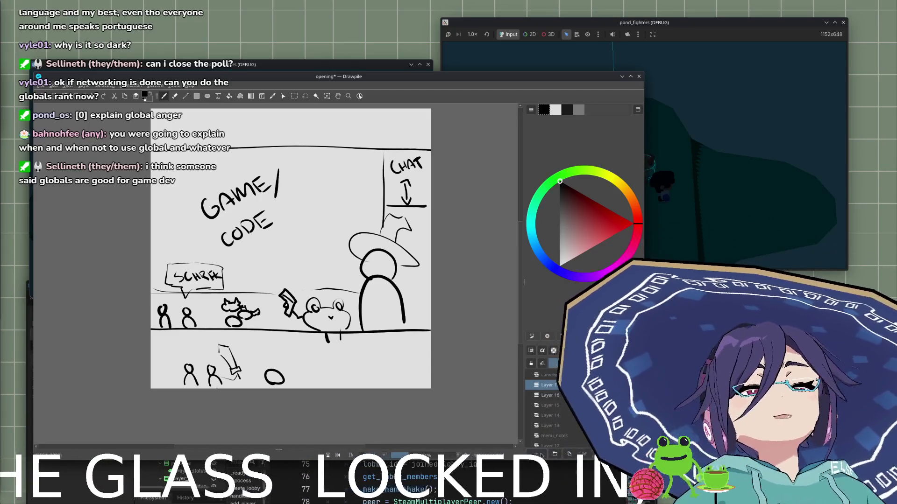
# Hide Layer 16 and draw a freehand triangle near the top of the canvas.
pyautogui.click(536, 396)
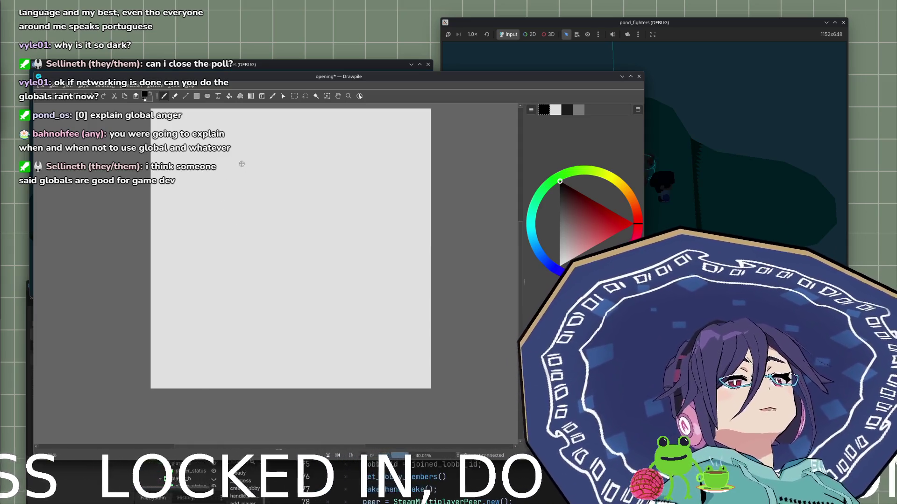
pyautogui.moveTo(239, 125)
pyautogui.mouseDown()
pyautogui.moveTo(267, 146)
pyautogui.moveTo(241, 124)
pyautogui.mouseUp()
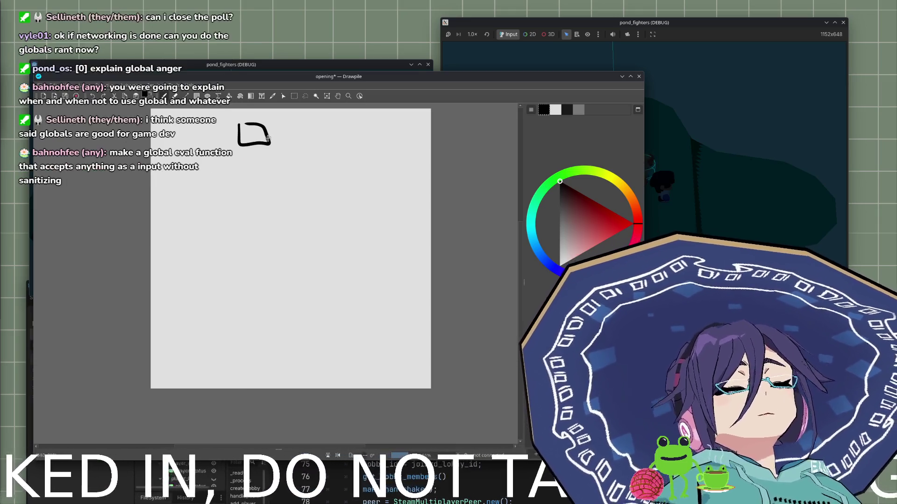
pyautogui.hotkey('ctrl', 'z')
pyautogui.moveTo(234, 126)
pyautogui.mouseDown()
pyautogui.moveTo(233, 174)
pyautogui.moveTo(308, 176)
pyautogui.mouseUp()
pyautogui.hotkey('ctrl', 'z')
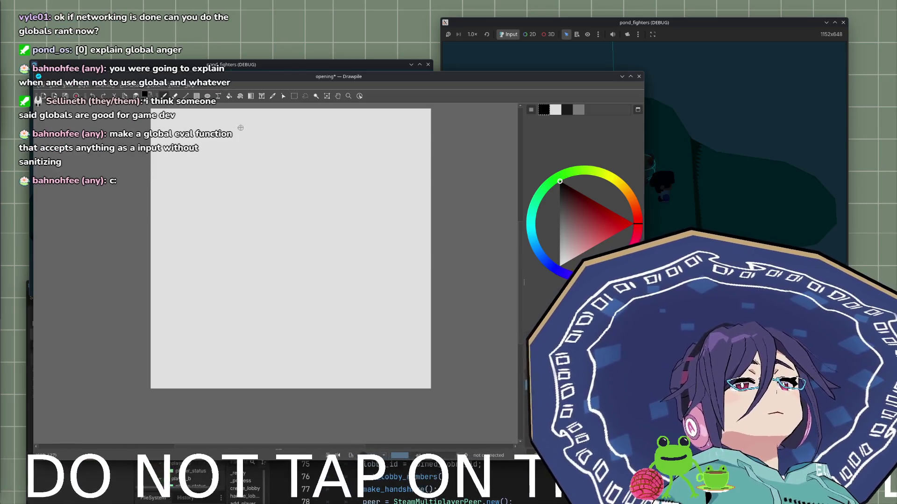
pyautogui.moveTo(244, 130); pyautogui.dragTo(270, 160)
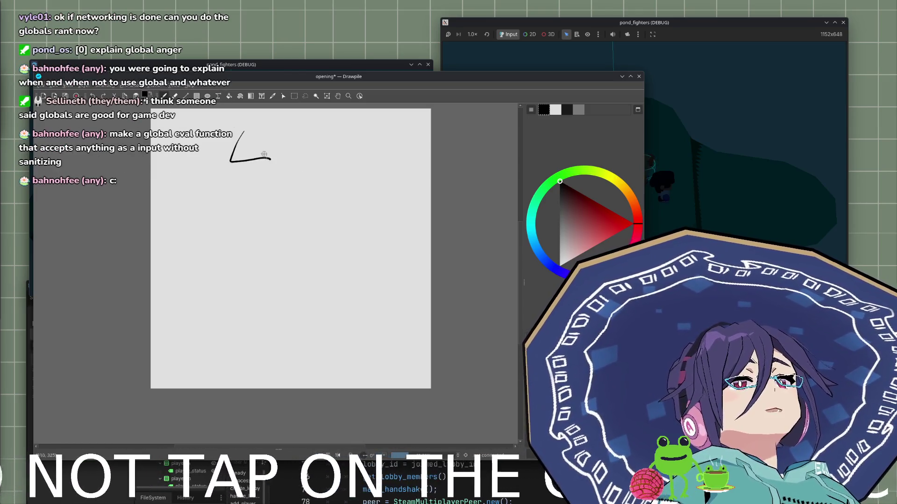
pyautogui.moveTo(243, 131)
pyautogui.mouseDown()
pyautogui.moveTo(270, 159)
pyautogui.moveTo(255, 152)
pyautogui.mouseUp()
pyautogui.hotkey('ctrl', 'z')
pyautogui.hotkey('ctrl', 'z')
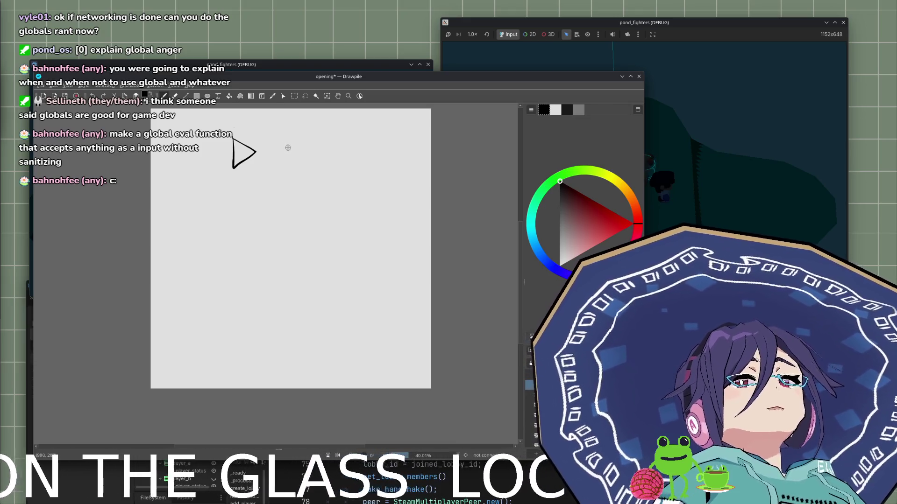
# Sketch the square marked '5' beside the triangle and handwrite the triangle's label.
pyautogui.moveTo(273, 139)
pyautogui.mouseDown()
pyautogui.moveTo(309, 170)
pyautogui.moveTo(278, 138)
pyautogui.moveTo(271, 165)
pyautogui.moveTo(302, 140)
pyautogui.moveTo(278, 137)
pyautogui.mouseUp()
pyautogui.hotkey('ctrl', 'z')
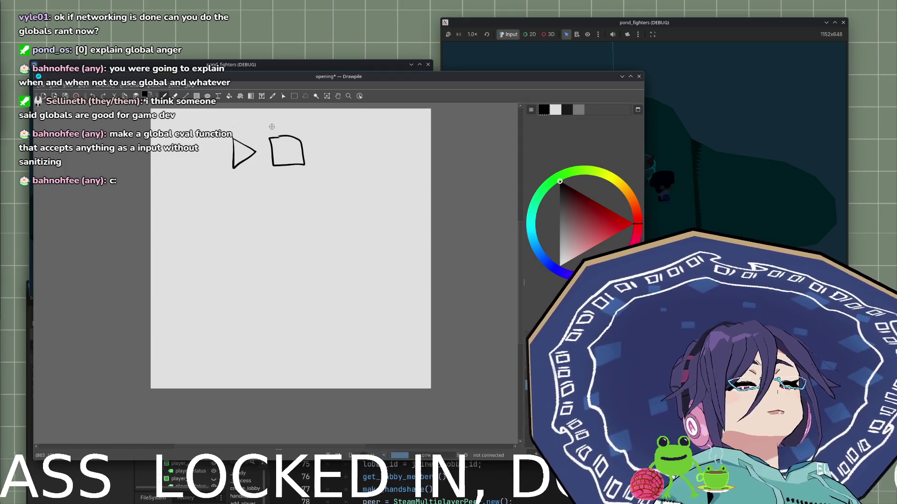
pyautogui.moveTo(272, 124); pyautogui.dragTo(273, 132)
pyautogui.hotkey('ctrl', 'z')
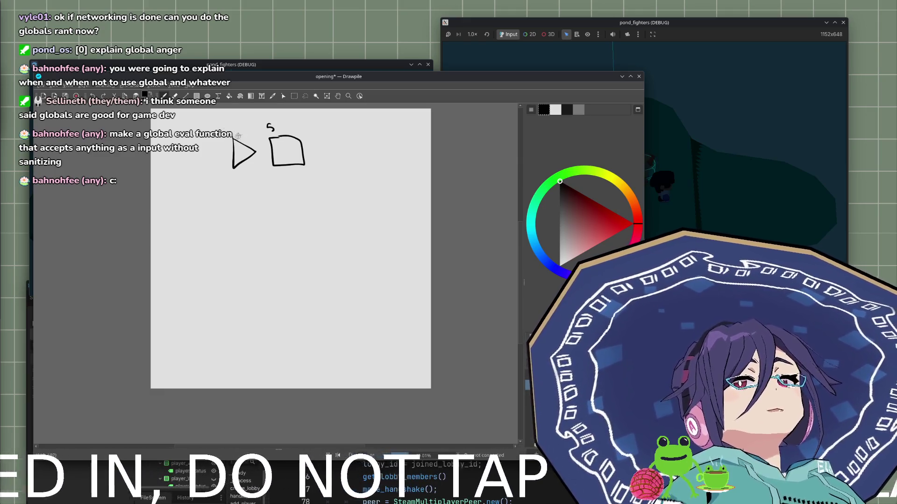
pyautogui.moveTo(215, 127); pyautogui.dragTo(224, 128)
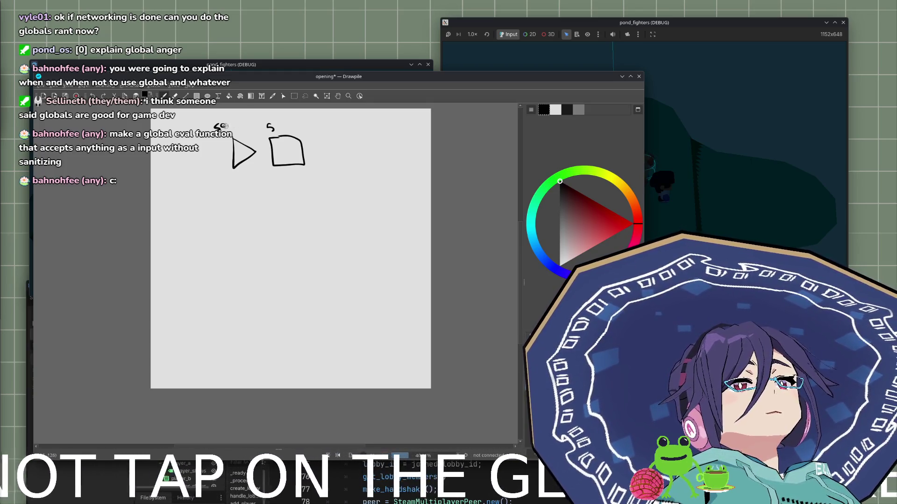
pyautogui.moveTo(217, 128); pyautogui.dragTo(236, 124)
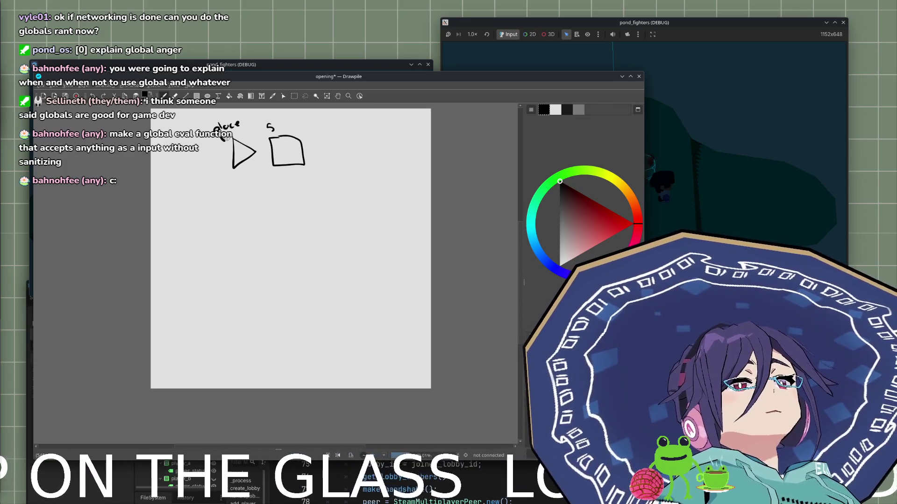
pyautogui.moveTo(236, 133); pyautogui.dragTo(247, 128)
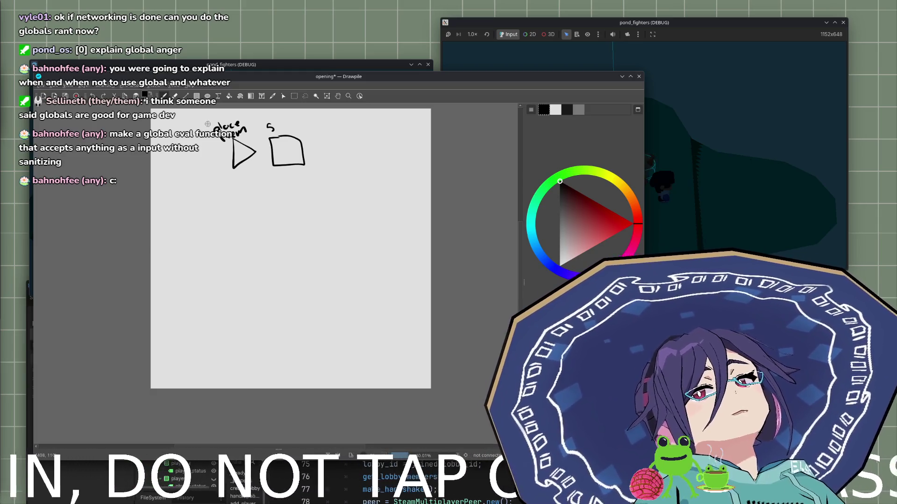
# Draw left and right brackets around the triangle and square, removing the trial arrows.
pyautogui.moveTo(216, 111)
pyautogui.mouseDown()
pyautogui.moveTo(201, 125)
pyautogui.moveTo(228, 173)
pyautogui.mouseUp()
pyautogui.hotkey('ctrl', 'z')
pyautogui.moveTo(220, 112)
pyautogui.mouseDown()
pyautogui.moveTo(204, 131)
pyautogui.moveTo(207, 183)
pyautogui.moveTo(230, 184)
pyautogui.mouseUp()
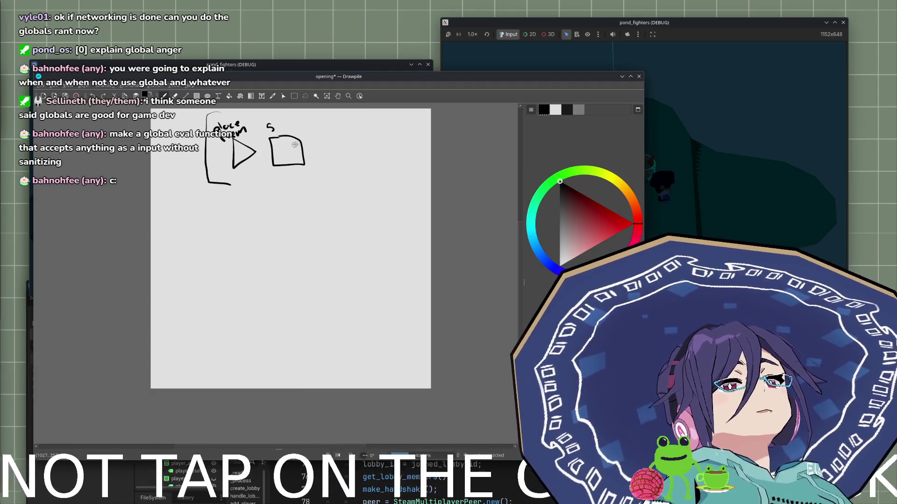
pyautogui.moveTo(305, 111)
pyautogui.mouseDown()
pyautogui.moveTo(318, 112)
pyautogui.moveTo(321, 177)
pyautogui.moveTo(305, 181)
pyautogui.mouseUp()
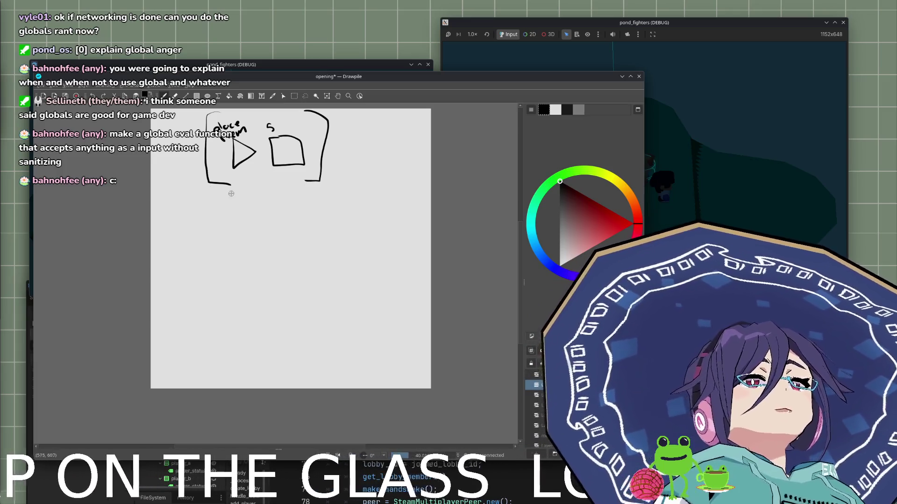
pyautogui.moveTo(186, 182)
pyautogui.mouseDown()
pyautogui.moveTo(218, 157)
pyautogui.moveTo(264, 164)
pyautogui.mouseUp()
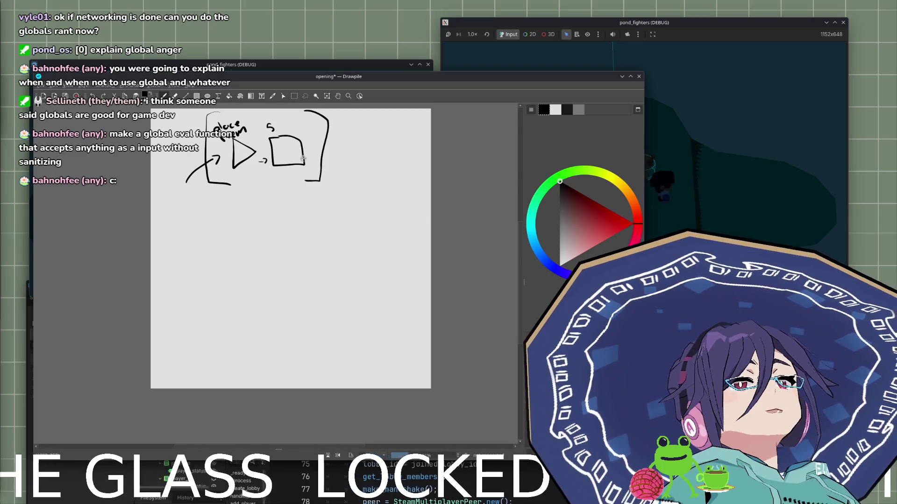
pyautogui.moveTo(321, 156)
pyautogui.mouseDown()
pyautogui.moveTo(346, 172)
pyautogui.moveTo(339, 174)
pyautogui.moveTo(344, 166)
pyautogui.mouseUp()
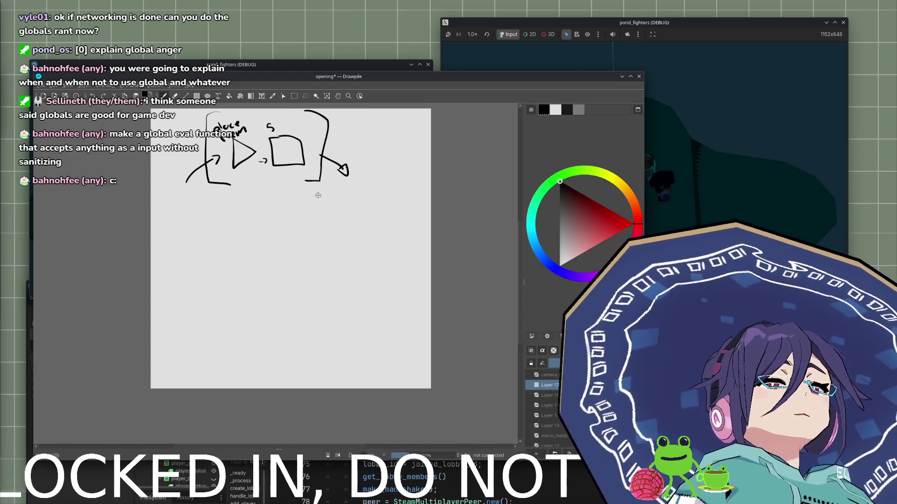
pyautogui.hotkey('ctrl', 'z')
pyautogui.hotkey('ctrl', 'z')
pyautogui.hotkey('ctrl', 'z')
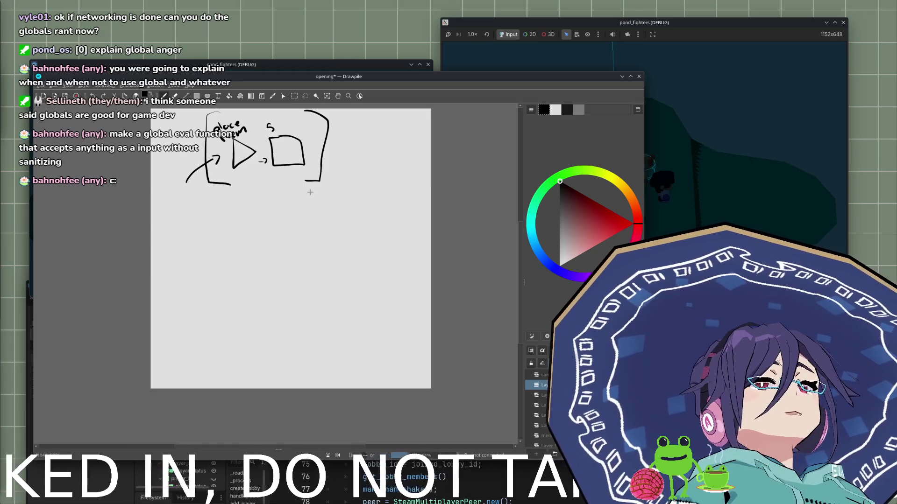
pyautogui.hotkey('ctrl', 'z')
pyautogui.hotkey('ctrl', 'z')
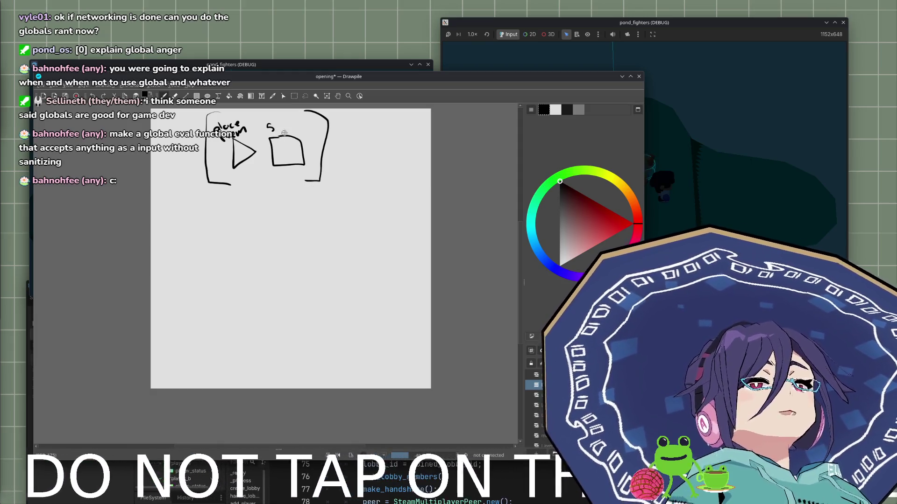
# Draw a small square and write 'UI' and 'Loot Box' boxes below it.
pyautogui.moveTo(353, 124)
pyautogui.mouseDown()
pyautogui.moveTo(376, 142)
pyautogui.moveTo(356, 122)
pyautogui.mouseUp()
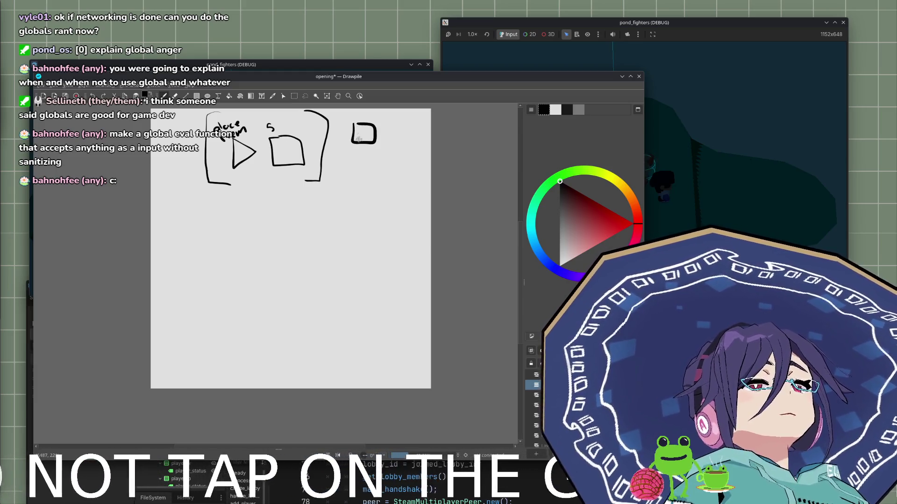
pyautogui.moveTo(301, 214)
pyautogui.mouseDown()
pyautogui.moveTo(303, 230)
pyautogui.moveTo(312, 223)
pyautogui.moveTo(295, 212)
pyautogui.moveTo(305, 211)
pyautogui.mouseUp()
pyautogui.hotkey('ctrl', 'z')
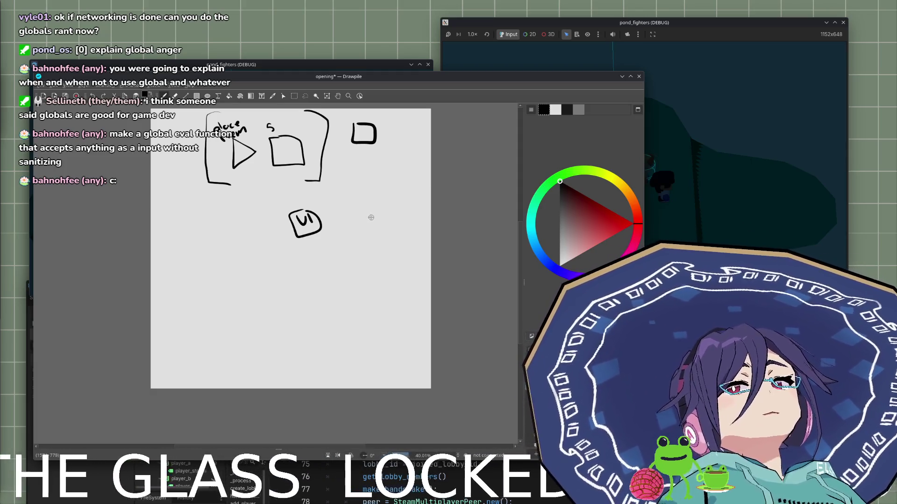
pyautogui.moveTo(367, 214); pyautogui.dragTo(382, 215)
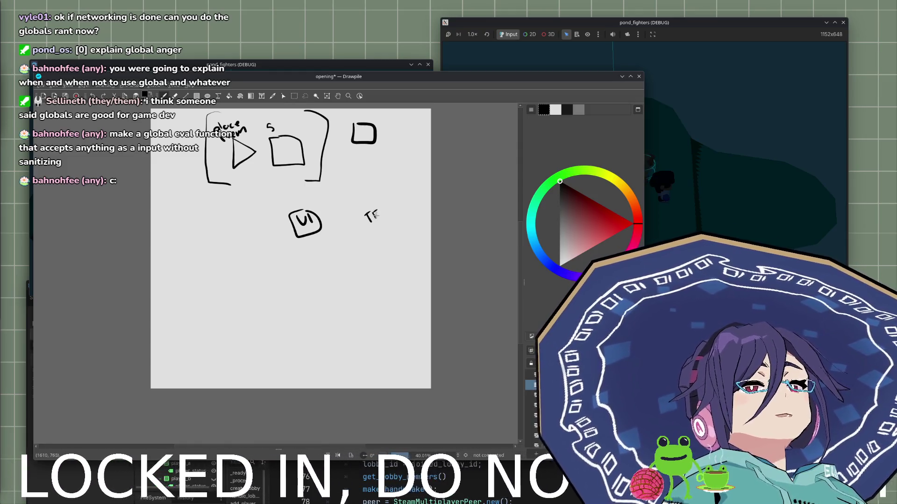
pyautogui.moveTo(368, 215)
pyautogui.mouseDown()
pyautogui.moveTo(376, 221)
pyautogui.moveTo(395, 208)
pyautogui.moveTo(380, 230)
pyautogui.moveTo(389, 232)
pyautogui.moveTo(396, 230)
pyautogui.moveTo(357, 213)
pyautogui.moveTo(369, 247)
pyautogui.moveTo(380, 245)
pyautogui.mouseUp()
pyautogui.moveTo(386, 200)
pyautogui.mouseDown()
pyautogui.moveTo(410, 233)
pyautogui.moveTo(393, 240)
pyautogui.mouseUp()
# Arrow UI and Loot Box to the square, add bracketed 'narrative', and draw a lower-left rectangle.
pyautogui.moveTo(376, 201); pyautogui.dragTo(374, 152)
pyautogui.moveTo(368, 160)
pyautogui.mouseDown()
pyautogui.moveTo(374, 152)
pyautogui.moveTo(379, 160)
pyautogui.mouseUp()
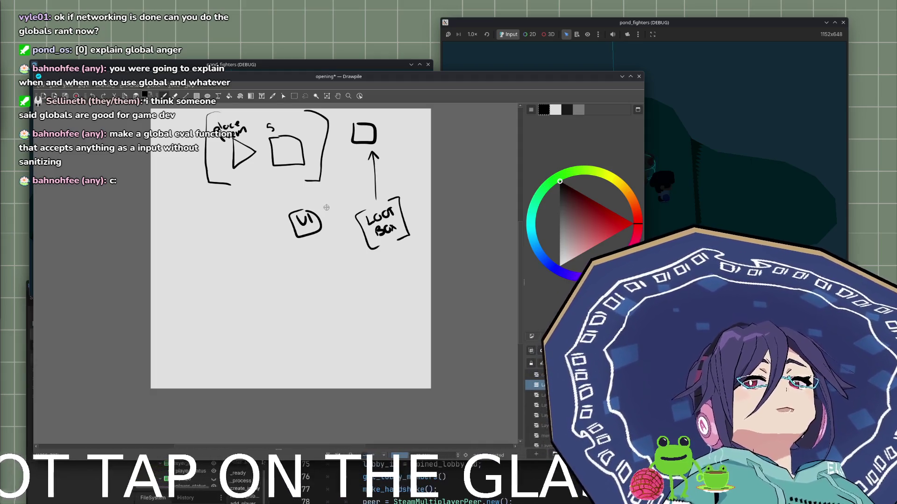
pyautogui.moveTo(318, 206); pyautogui.dragTo(347, 160)
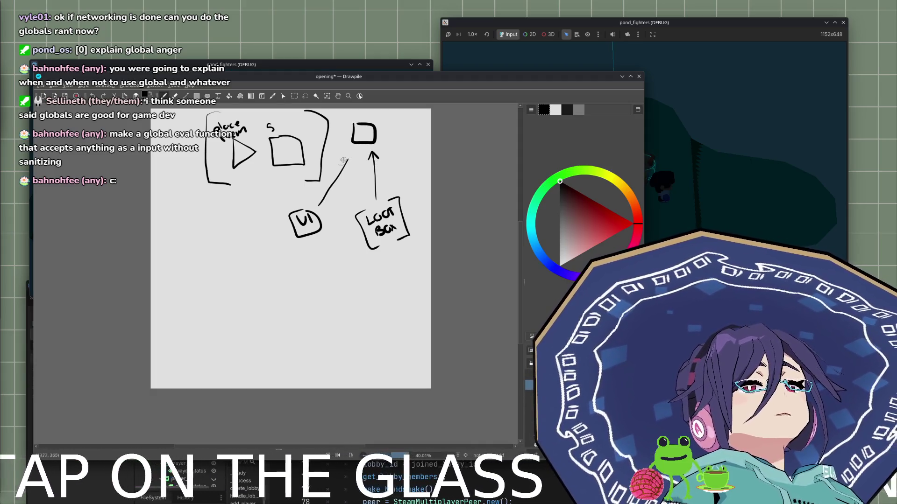
pyautogui.moveTo(315, 200); pyautogui.dragTo(323, 207)
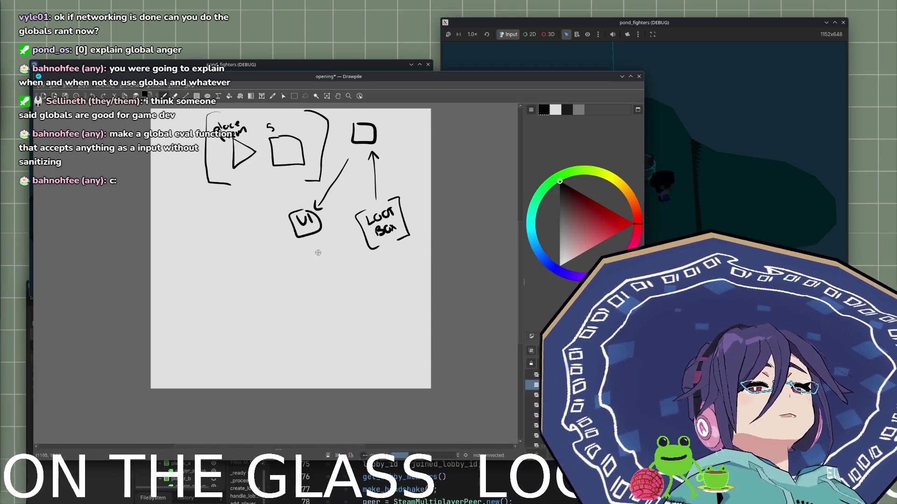
pyautogui.moveTo(311, 256)
pyautogui.mouseDown()
pyautogui.moveTo(333, 241)
pyautogui.moveTo(354, 242)
pyautogui.moveTo(303, 252)
pyautogui.moveTo(316, 275)
pyautogui.mouseUp()
pyautogui.moveTo(356, 231)
pyautogui.mouseDown()
pyautogui.moveTo(358, 259)
pyautogui.moveTo(356, 187)
pyautogui.moveTo(372, 159)
pyautogui.mouseUp()
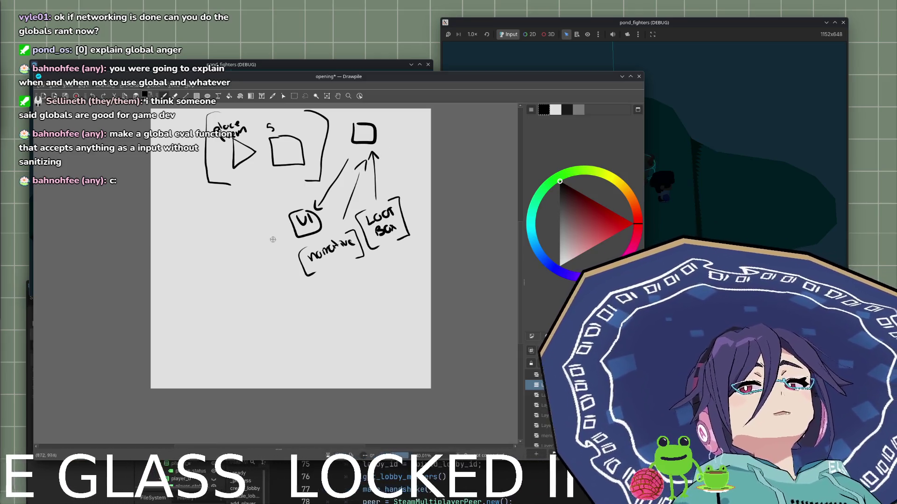
pyautogui.moveTo(167, 300)
pyautogui.mouseDown()
pyautogui.moveTo(165, 329)
pyautogui.moveTo(226, 341)
pyautogui.moveTo(223, 301)
pyautogui.moveTo(225, 340)
pyautogui.mouseUp()
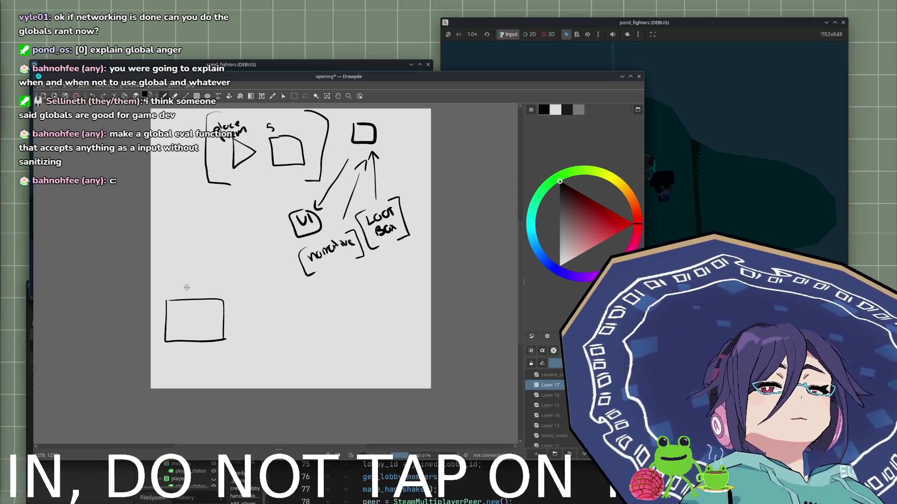
# Sketch brick-style slot divisions and a mark in the rectangle, then undo them.
pyautogui.moveTo(170, 308)
pyautogui.mouseDown()
pyautogui.moveTo(222, 306)
pyautogui.moveTo(176, 319)
pyautogui.moveTo(208, 320)
pyautogui.moveTo(216, 309)
pyautogui.mouseUp()
pyautogui.moveTo(168, 336)
pyautogui.mouseDown()
pyautogui.moveTo(205, 321)
pyautogui.moveTo(208, 333)
pyautogui.mouseUp()
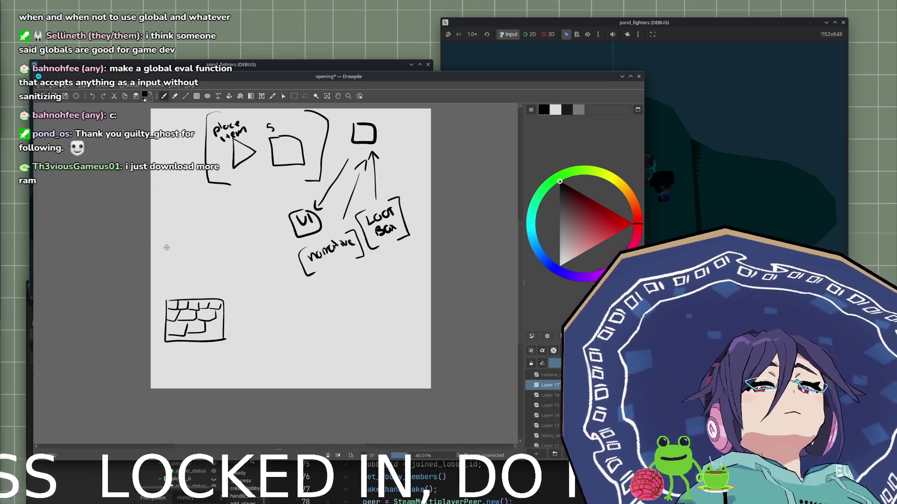
pyautogui.moveTo(174, 242)
pyautogui.mouseDown()
pyautogui.moveTo(189, 259)
pyautogui.moveTo(177, 242)
pyautogui.mouseUp()
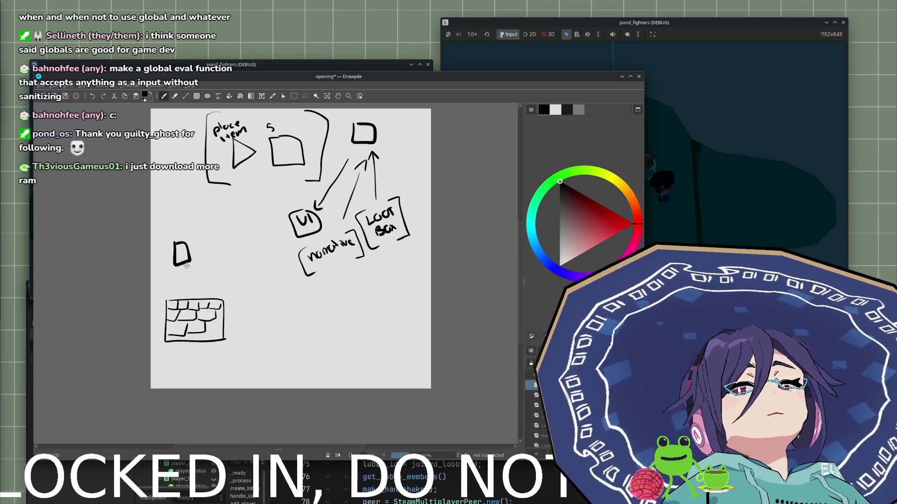
pyautogui.hotkey('ctrl', 'z')
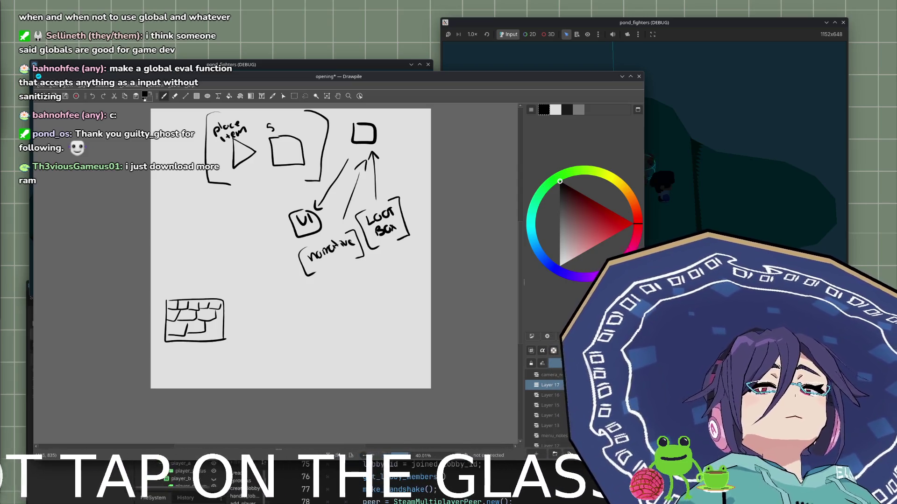
pyautogui.hotkey('ctrl', 'z')
pyautogui.hotkey('ctrl', 'z')
pyautogui.hotkey('ctrl', 'z')
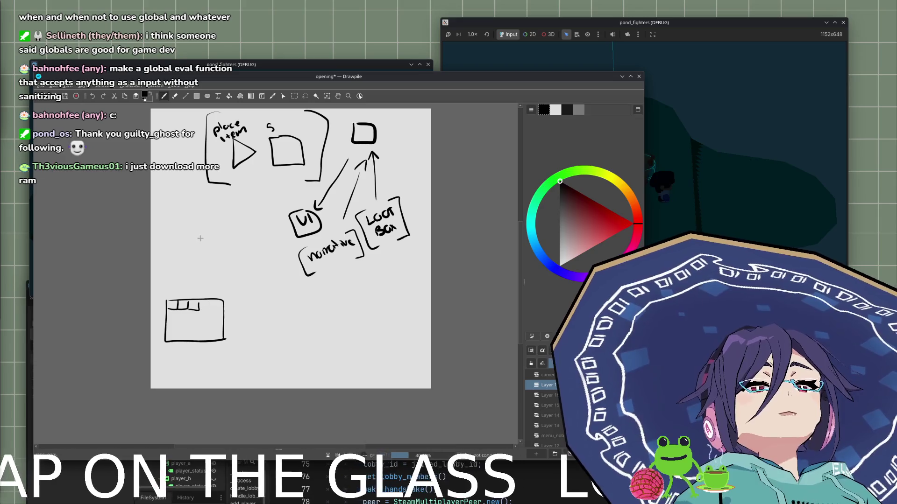
pyautogui.hotkey('ctrl', 'z')
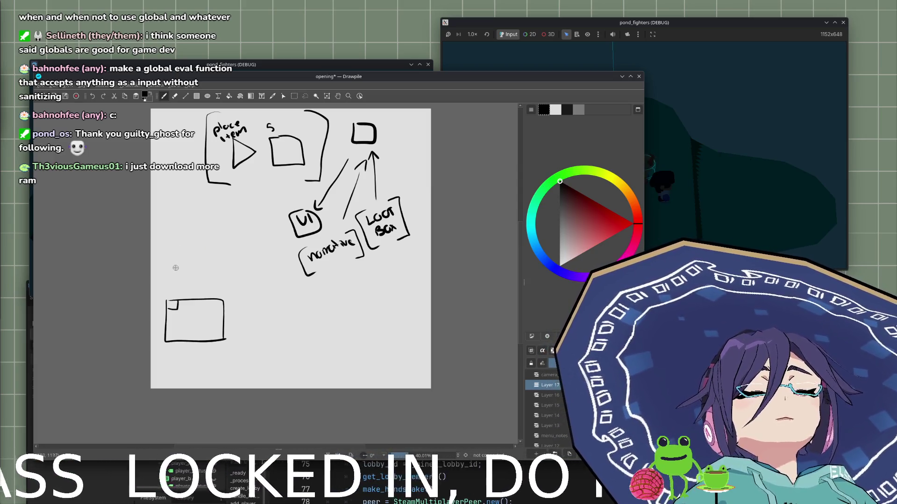
# Brush small slot boxes along the rectangle's top edge and write '100' above it.
pyautogui.moveTo(178, 309); pyautogui.dragTo(189, 301)
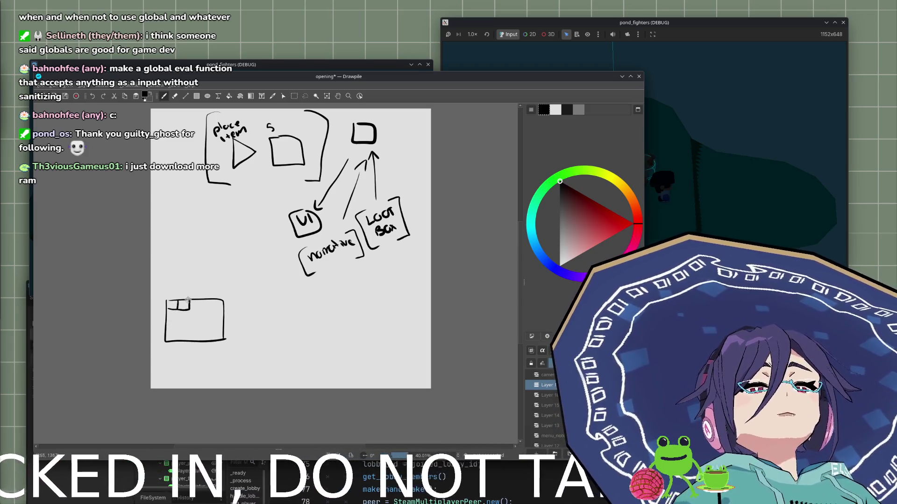
pyautogui.moveTo(162, 269)
pyautogui.mouseDown()
pyautogui.moveTo(167, 279)
pyautogui.moveTo(185, 262)
pyautogui.mouseUp()
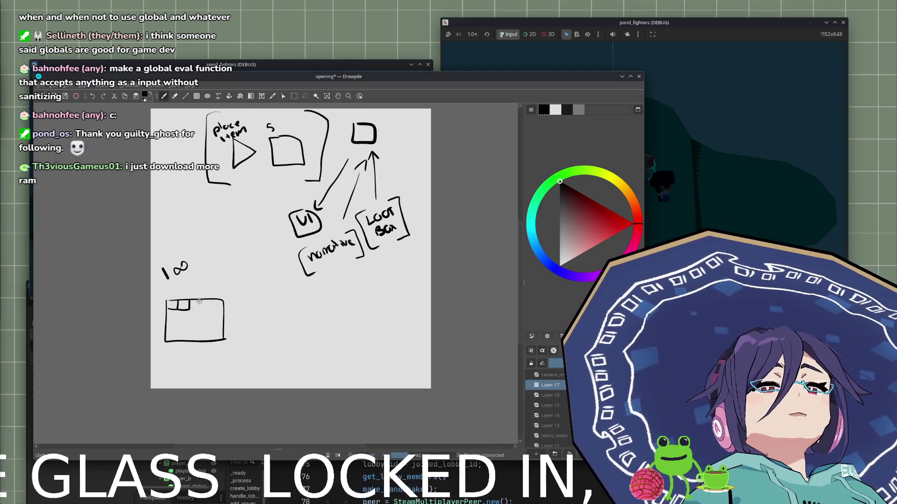
pyautogui.moveTo(195, 303)
pyautogui.mouseDown()
pyautogui.moveTo(196, 311)
pyautogui.moveTo(204, 303)
pyautogui.moveTo(222, 309)
pyautogui.moveTo(207, 304)
pyautogui.mouseUp()
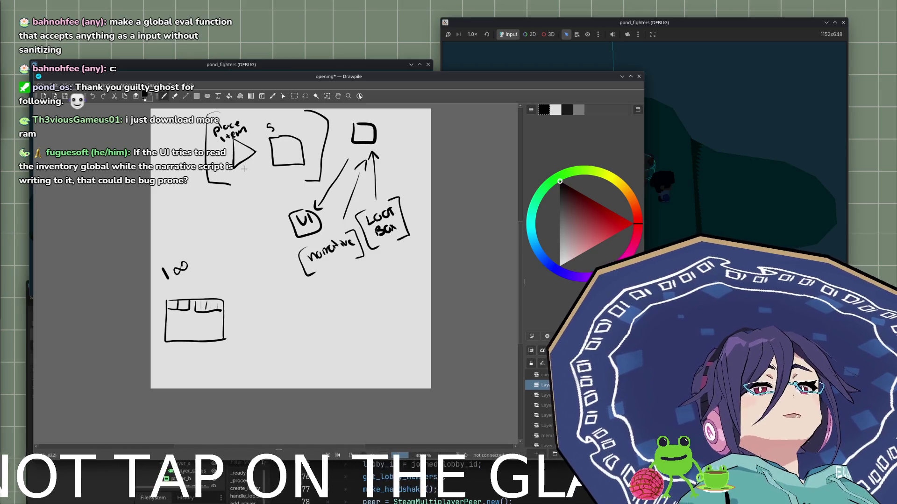
# Lasso the place-item sketch and move it down-left.
pyautogui.click(305, 96)
pyautogui.moveTo(204, 111)
pyautogui.mouseDown()
pyautogui.moveTo(264, 191)
pyautogui.moveTo(329, 175)
pyautogui.moveTo(339, 110)
pyautogui.moveTo(206, 109)
pyautogui.mouseUp()
pyautogui.moveTo(271, 142); pyautogui.dragTo(234, 175)
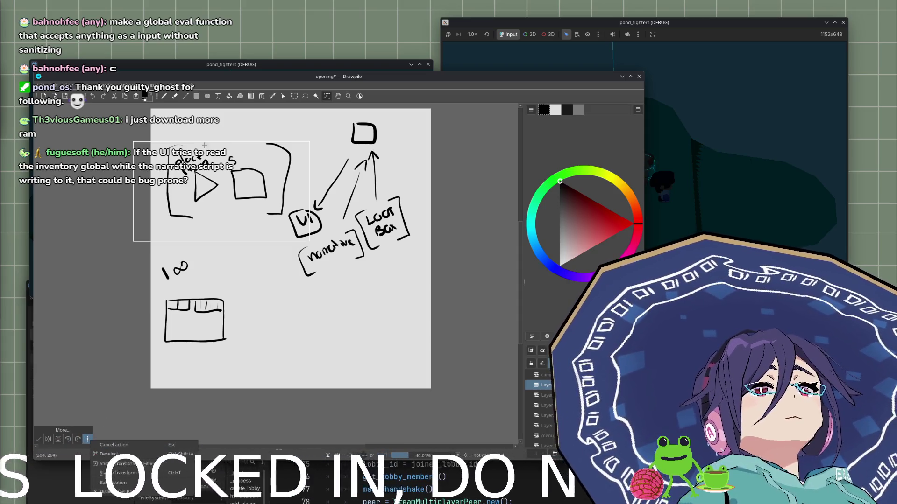
# Show the Timeline panel from the panels list.
pyautogui.click(70, 87)
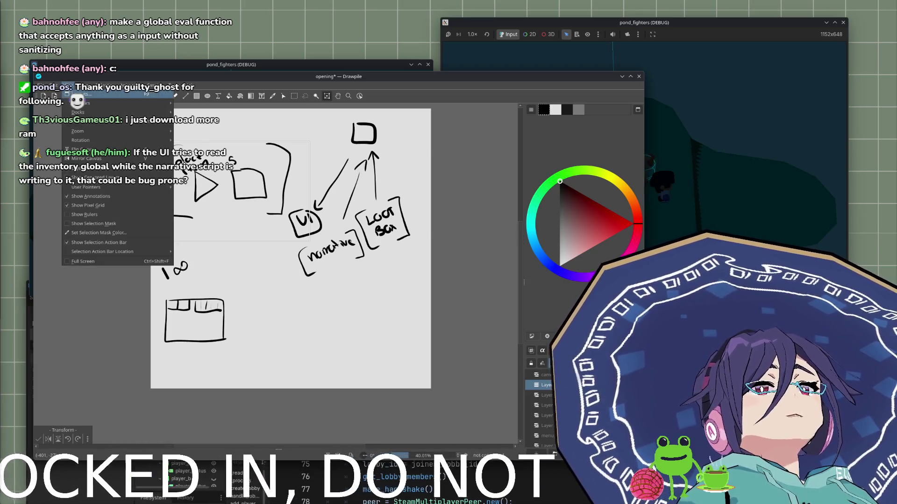
pyautogui.moveTo(86, 113)
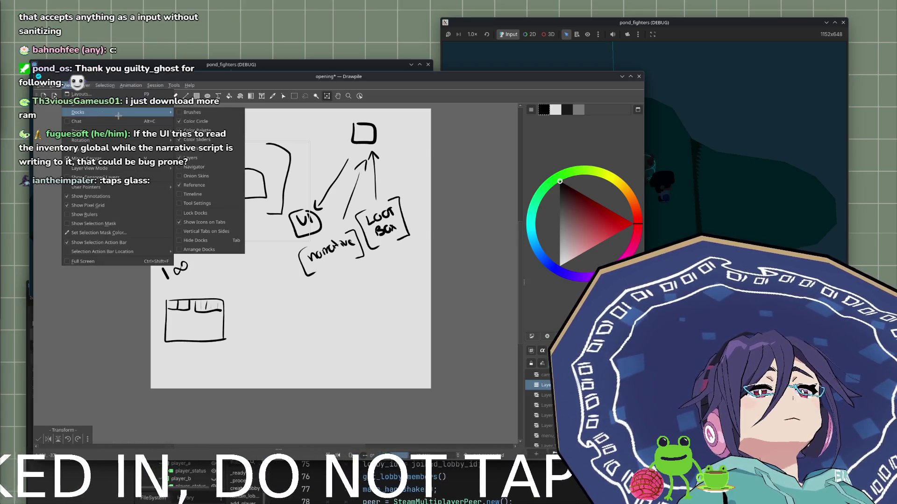
pyautogui.click(217, 194)
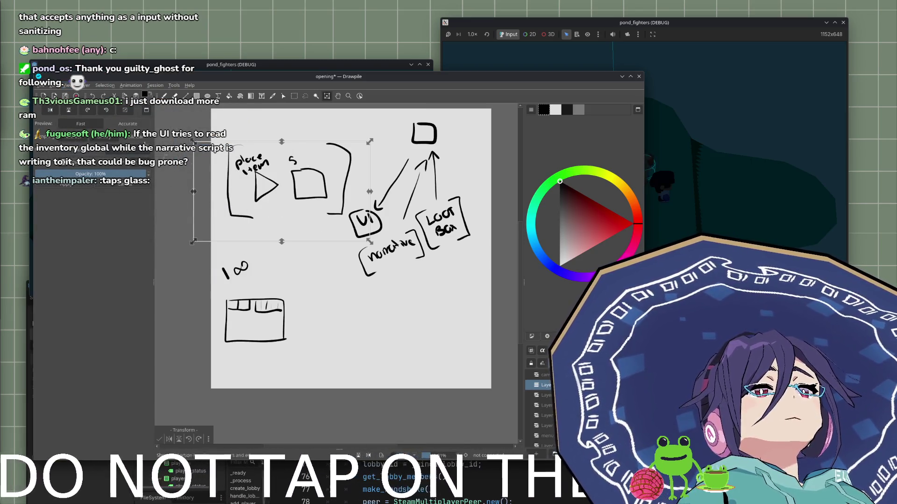
# Attempt to shrink the sketch, then cancel the resize and clear the selection.
pyautogui.moveTo(370, 242)
pyautogui.mouseDown()
pyautogui.moveTo(238, 169)
pyautogui.moveTo(252, 179)
pyautogui.mouseUp()
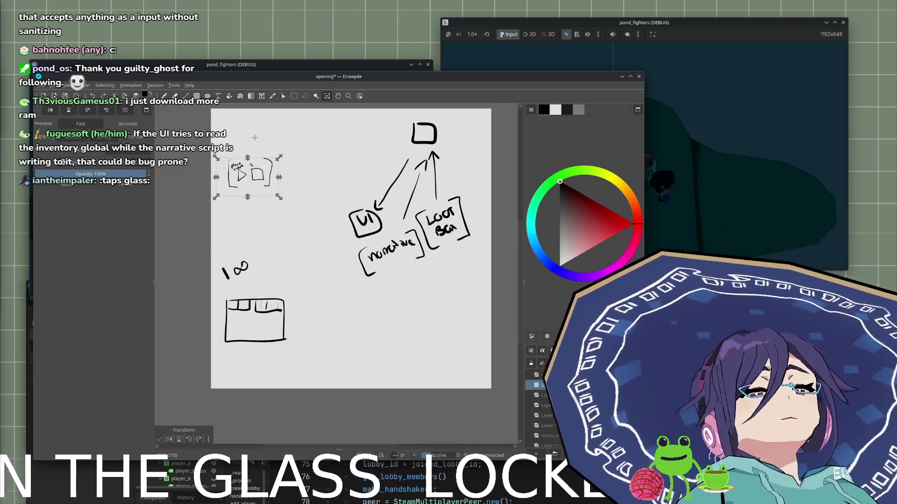
pyautogui.press('Tab')
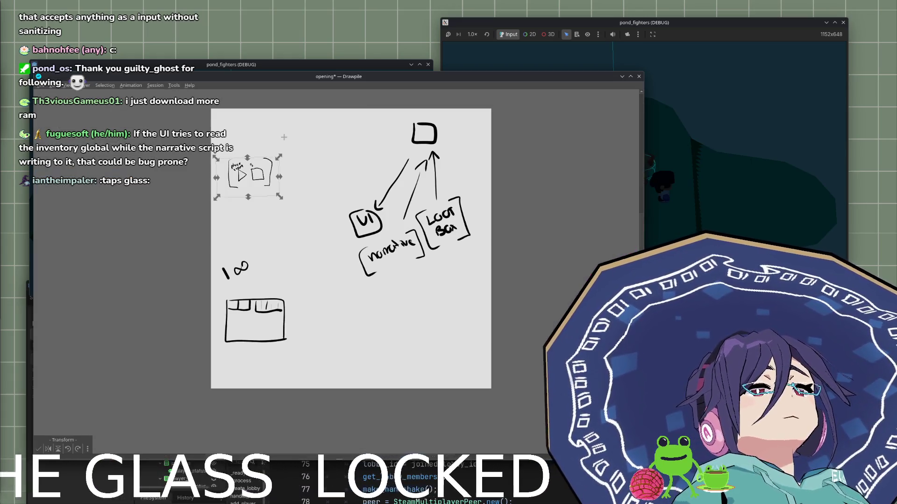
pyautogui.press('Escape')
pyautogui.hotkey('ctrl', 'shift', 'a')
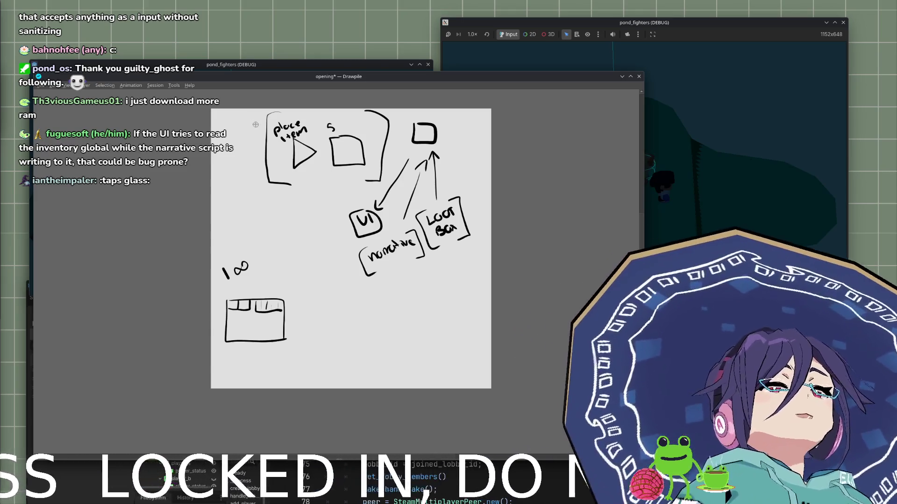
# Bring the side panels back from the view options and pan the canvas down-left.
pyautogui.click(69, 84)
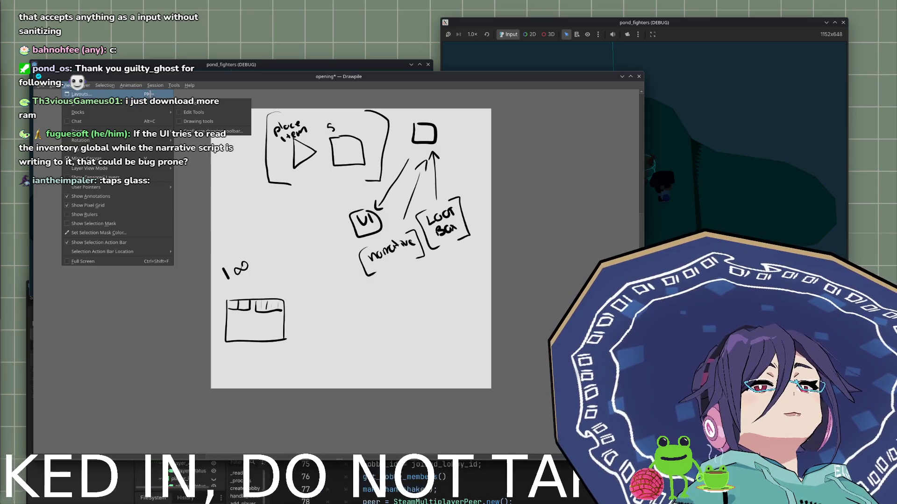
pyautogui.moveTo(152, 131)
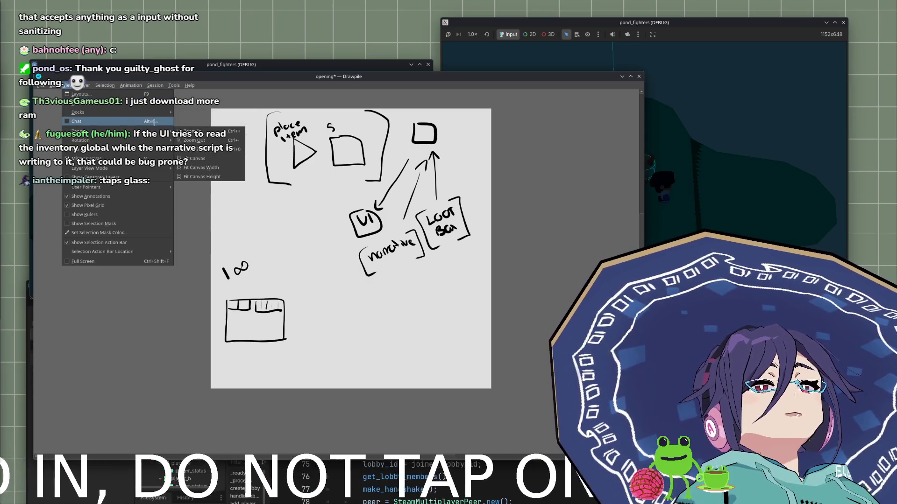
pyautogui.moveTo(117, 187)
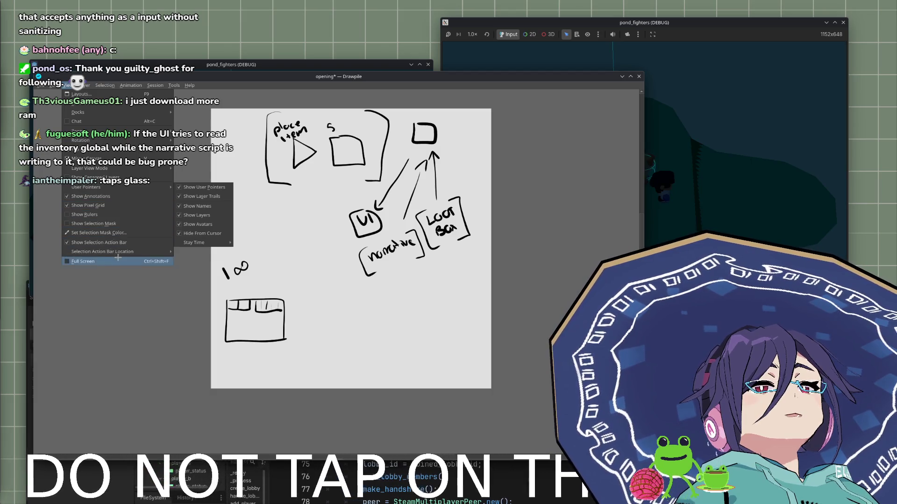
pyautogui.moveTo(154, 109)
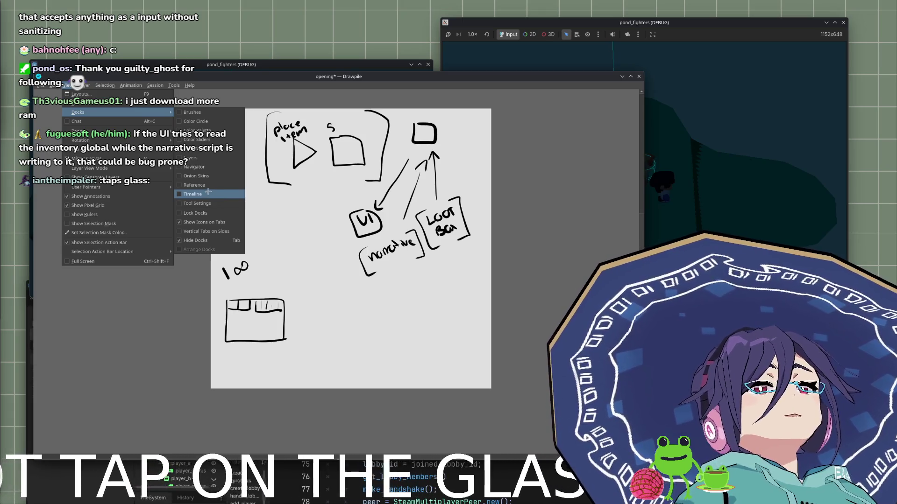
pyautogui.click(197, 240)
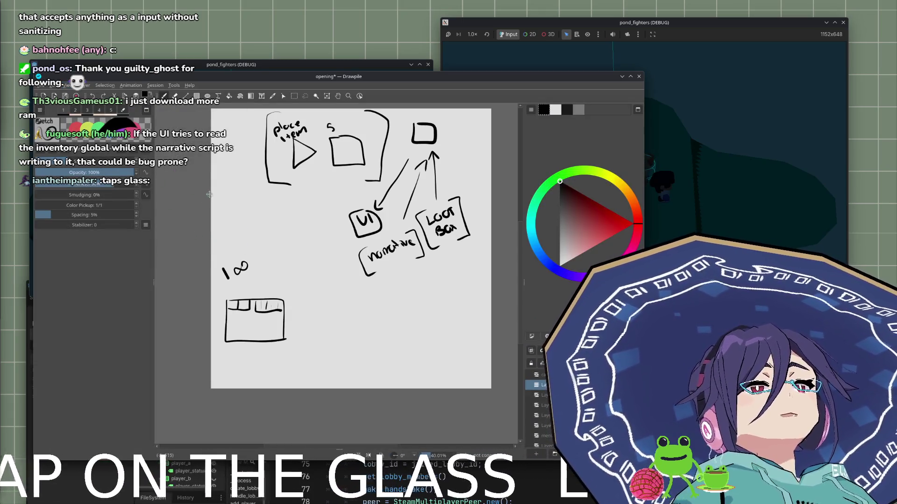
pyautogui.moveTo(302, 178); pyautogui.dragTo(278, 208)
# Lasso the place-item sketch, move it down-left and shrink it by about 40%.
pyautogui.click(306, 95)
pyautogui.moveTo(256, 127)
pyautogui.mouseDown()
pyautogui.moveTo(241, 135)
pyautogui.moveTo(299, 226)
pyautogui.moveTo(368, 200)
pyautogui.moveTo(262, 126)
pyautogui.mouseUp()
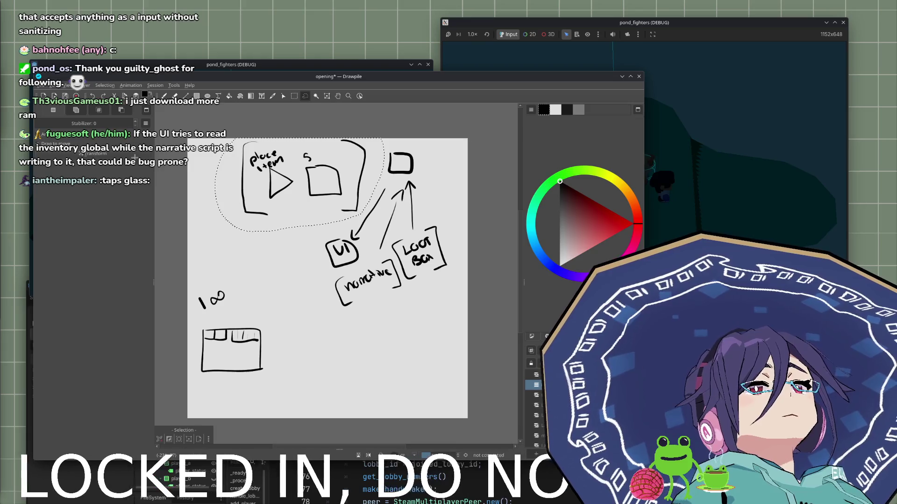
pyautogui.press('t')
pyautogui.moveTo(280, 182); pyautogui.dragTo(263, 193)
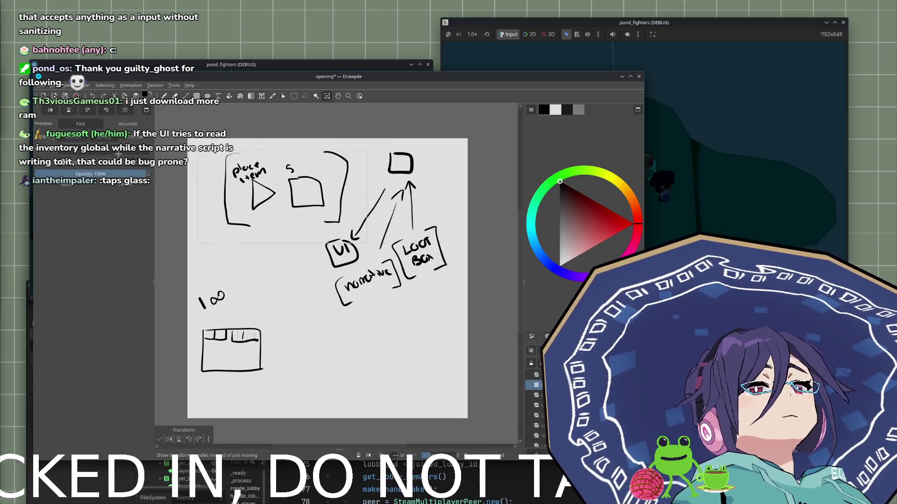
pyautogui.moveTo(366, 243)
pyautogui.mouseDown()
pyautogui.moveTo(290, 196)
pyautogui.moveTo(253, 186)
pyautogui.moveTo(249, 195)
pyautogui.mouseUp()
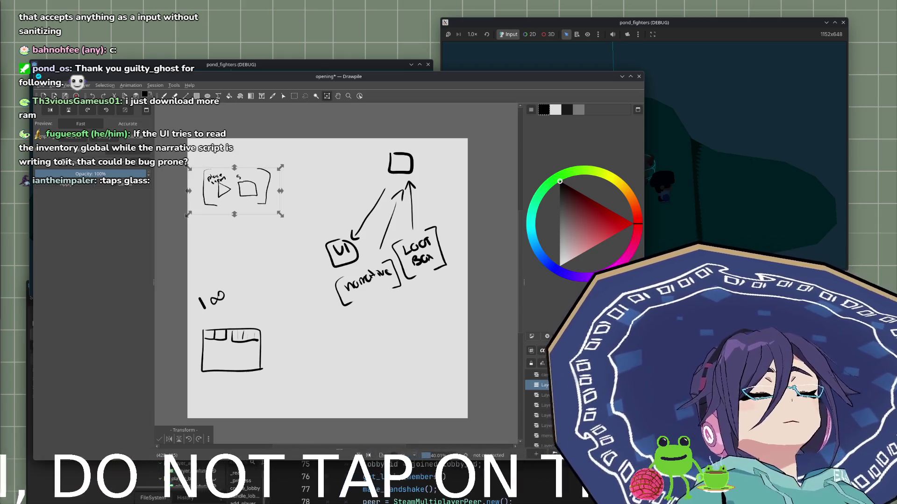
pyautogui.press('d')
pyautogui.click(268, 221)
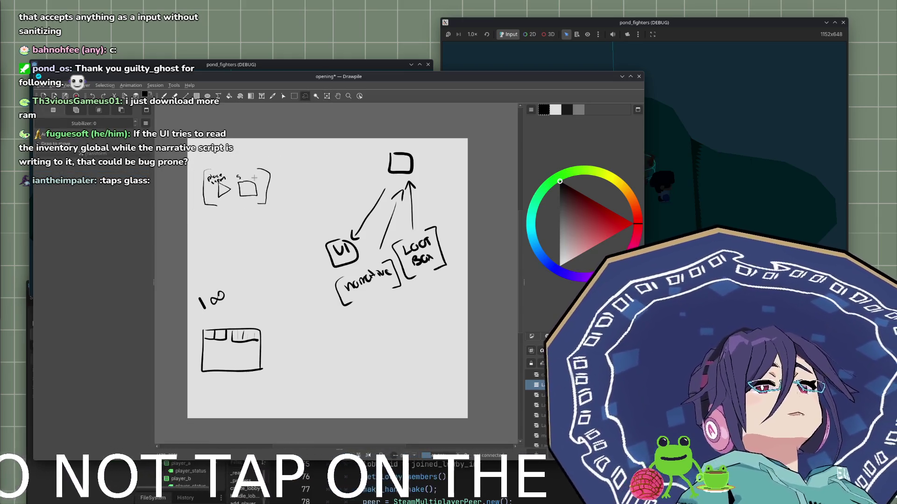
pyautogui.moveTo(282, 172); pyautogui.dragTo(283, 203)
# Clear the stray selection, draw the LOOT panel brackets and label the first panel CHAR.
pyautogui.click(283, 175)
pyautogui.moveTo(328, 172)
pyautogui.mouseDown()
pyautogui.moveTo(340, 189)
pyautogui.moveTo(335, 204)
pyautogui.mouseUp()
pyautogui.moveTo(224, 157)
pyautogui.mouseDown()
pyautogui.moveTo(220, 164)
pyautogui.moveTo(312, 150)
pyautogui.mouseUp()
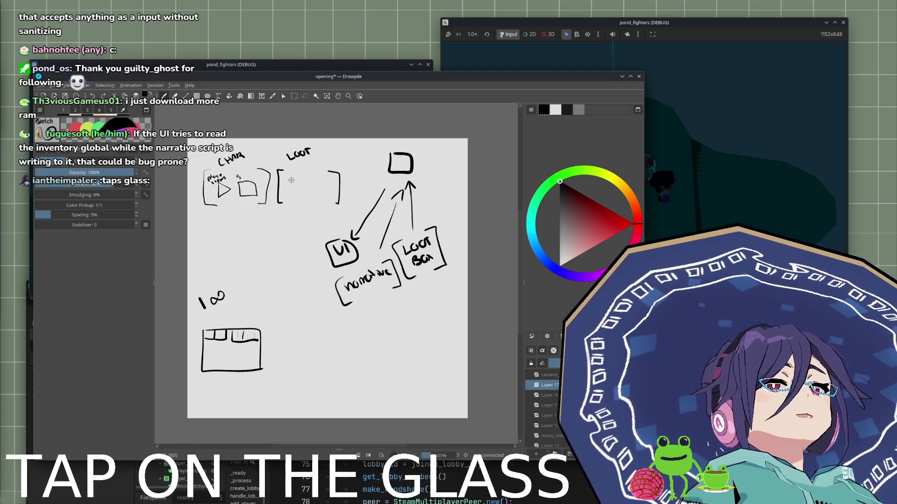
pyautogui.moveTo(284, 177)
pyautogui.mouseDown()
pyautogui.moveTo(283, 199)
pyautogui.moveTo(285, 179)
pyautogui.moveTo(296, 186)
pyautogui.moveTo(286, 181)
pyautogui.moveTo(327, 183)
pyautogui.moveTo(332, 176)
pyautogui.moveTo(312, 201)
pyautogui.moveTo(318, 189)
pyautogui.moveTo(327, 202)
pyautogui.moveTo(332, 189)
pyautogui.mouseUp()
pyautogui.hotkey('ctrl', 'z')
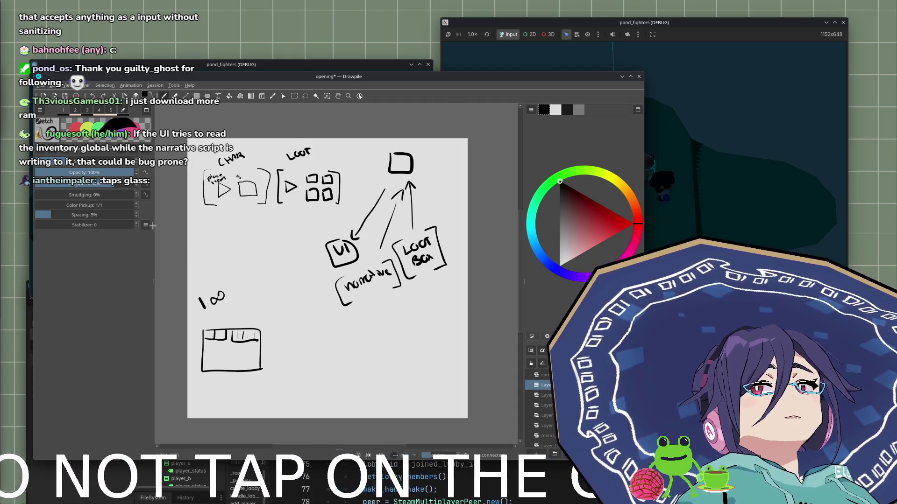
# Draw arrows above the 100 sketch and under the place-item box, then undo them.
pyautogui.moveTo(199, 263)
pyautogui.mouseDown()
pyautogui.moveTo(200, 286)
pyautogui.moveTo(218, 278)
pyautogui.mouseUp()
pyautogui.hotkey('ctrl', 'z')
pyautogui.hotkey('ctrl', 'z')
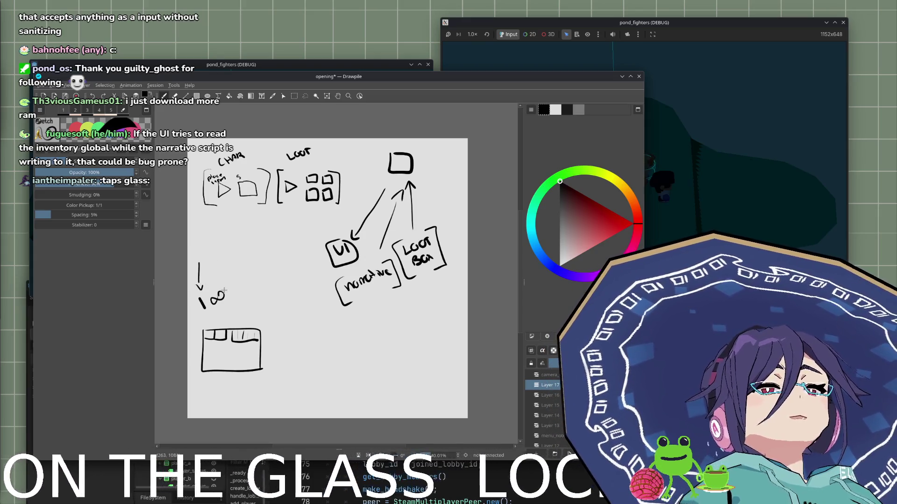
pyautogui.hotkey('ctrl', 'z')
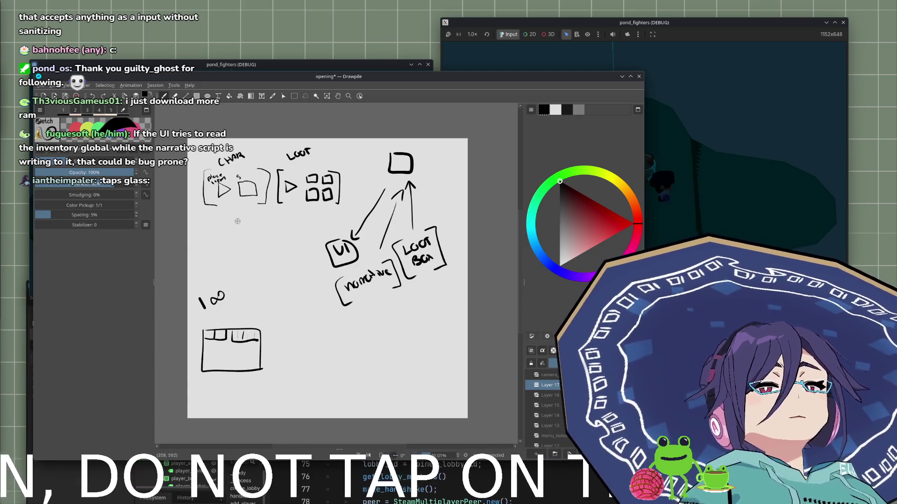
pyautogui.moveTo(211, 218); pyautogui.dragTo(263, 222)
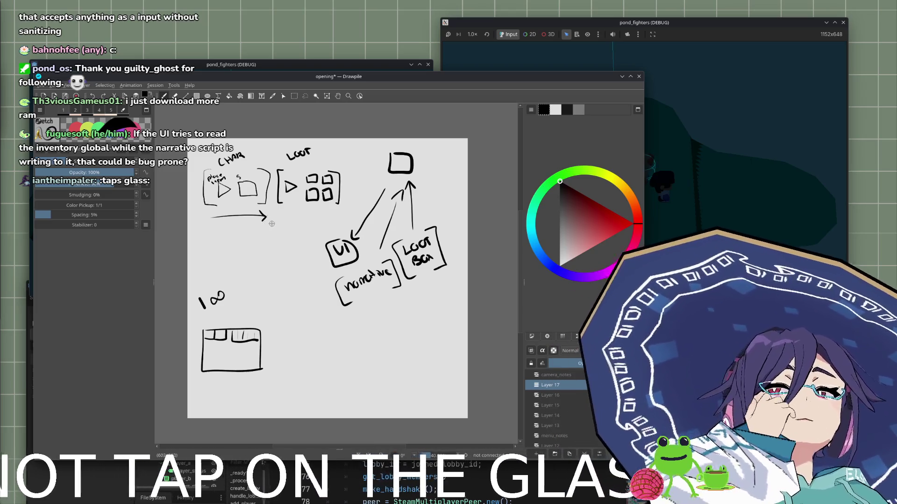
pyautogui.hotkey('ctrl', 'z')
pyautogui.hotkey('ctrl', 'z')
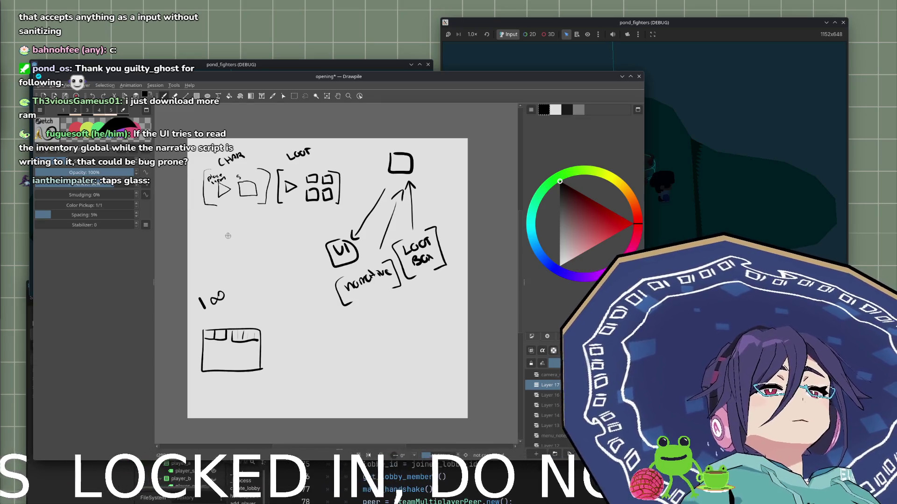
# Sketch the menu mockup bracket with stacked lines beside it.
pyautogui.moveTo(225, 235)
pyautogui.mouseDown()
pyautogui.moveTo(241, 266)
pyautogui.moveTo(253, 269)
pyautogui.mouseUp()
pyautogui.moveTo(232, 236)
pyautogui.mouseDown()
pyautogui.moveTo(251, 235)
pyautogui.moveTo(255, 252)
pyautogui.mouseUp()
pyautogui.moveTo(240, 261)
pyautogui.mouseDown()
pyautogui.moveTo(256, 262)
pyautogui.moveTo(260, 277)
pyautogui.mouseUp()
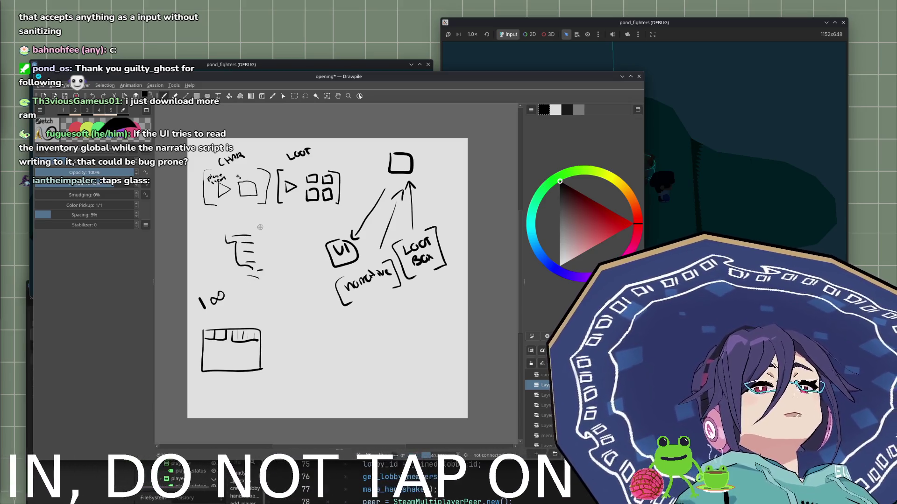
pyautogui.moveTo(208, 227)
pyautogui.mouseDown()
pyautogui.moveTo(216, 238)
pyautogui.moveTo(195, 228)
pyautogui.mouseUp()
pyautogui.hotkey('ctrl', 'z')
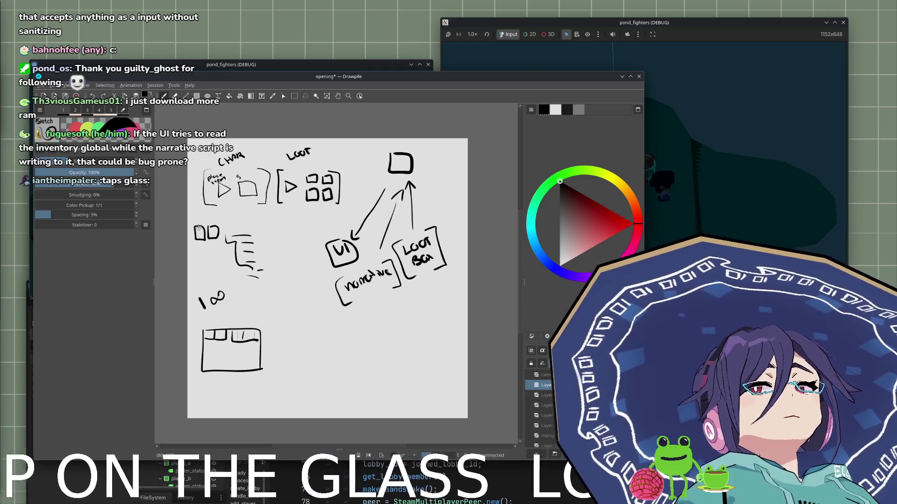
# Try a divider between the two boxes and the menu, then undo it.
pyautogui.moveTo(221, 220); pyautogui.dragTo(220, 264)
pyautogui.moveTo(220, 220); pyautogui.dragTo(195, 220)
pyautogui.moveTo(220, 261); pyautogui.dragTo(196, 262)
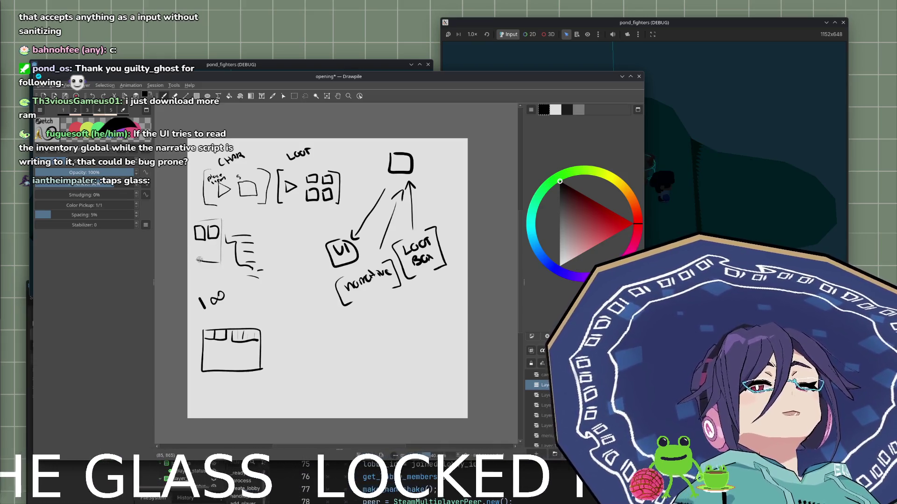
pyautogui.hotkey('ctrl', 'z')
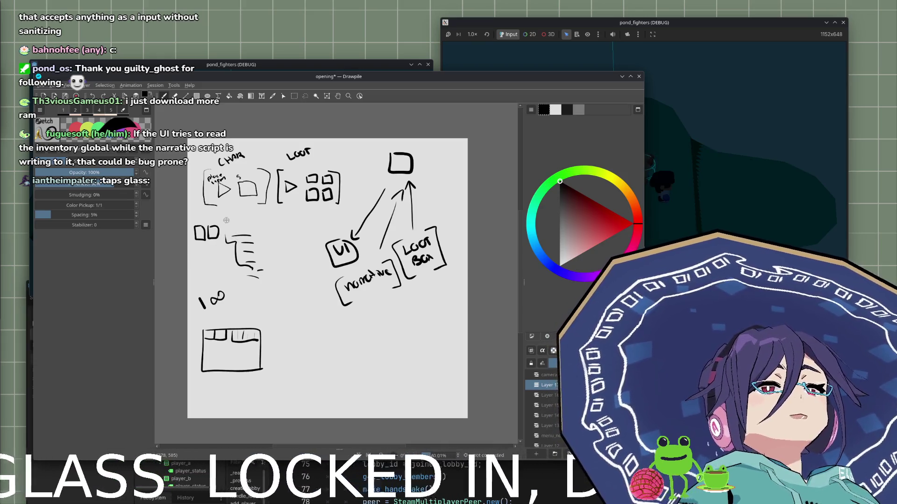
pyautogui.moveTo(220, 218); pyautogui.dragTo(220, 258)
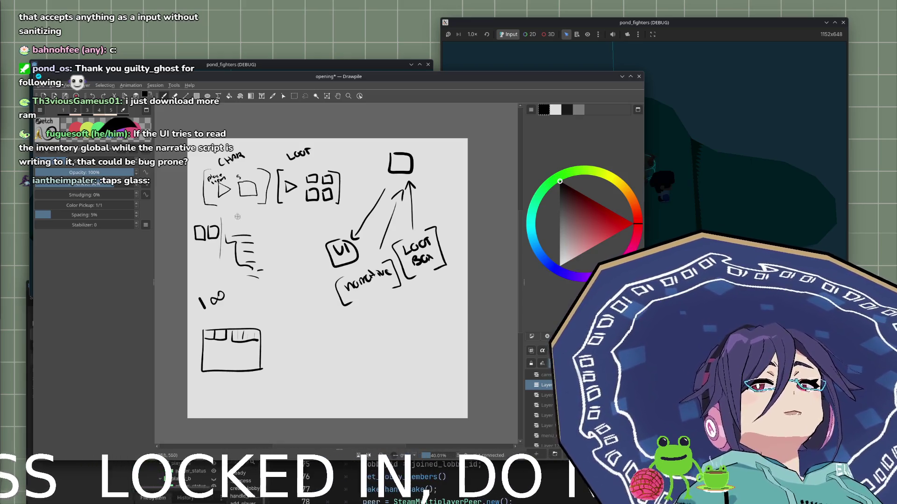
pyautogui.hotkey('ctrl', 'z')
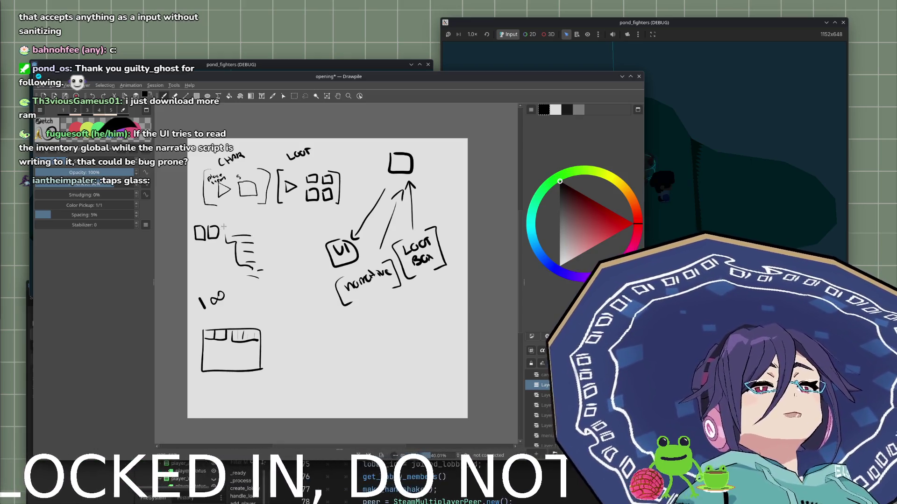
# Handwrite a label beside the 100 sketch, then undo it.
pyautogui.moveTo(259, 307); pyautogui.dragTo(274, 302)
pyautogui.moveTo(277, 301); pyautogui.dragTo(282, 303)
pyautogui.hotkey('ctrl', 'z')
pyautogui.hotkey('ctrl', 'z')
pyautogui.hotkey('ctrl', 'z')
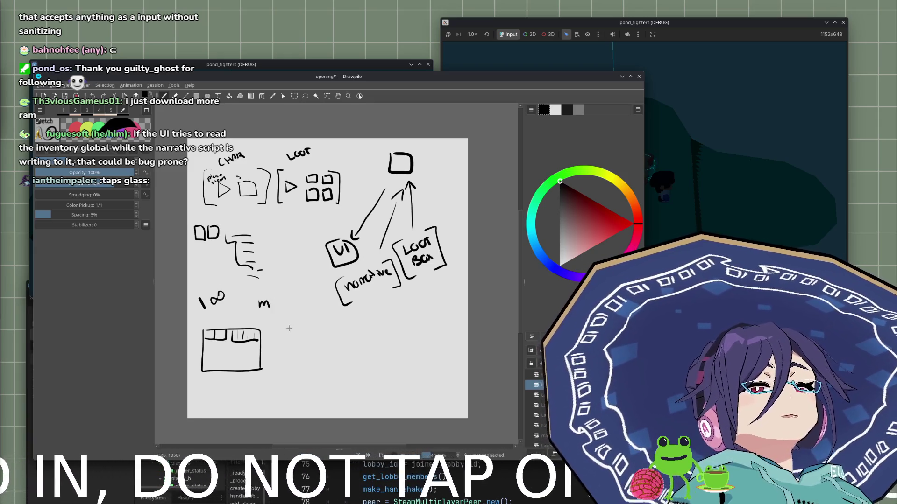
pyautogui.hotkey('ctrl', 'shift', 'z')
# Draw second and third panels right of the inventory box, each with a top tab.
pyautogui.moveTo(280, 327)
pyautogui.mouseDown()
pyautogui.moveTo(281, 372)
pyautogui.moveTo(322, 366)
pyautogui.moveTo(292, 372)
pyautogui.mouseUp()
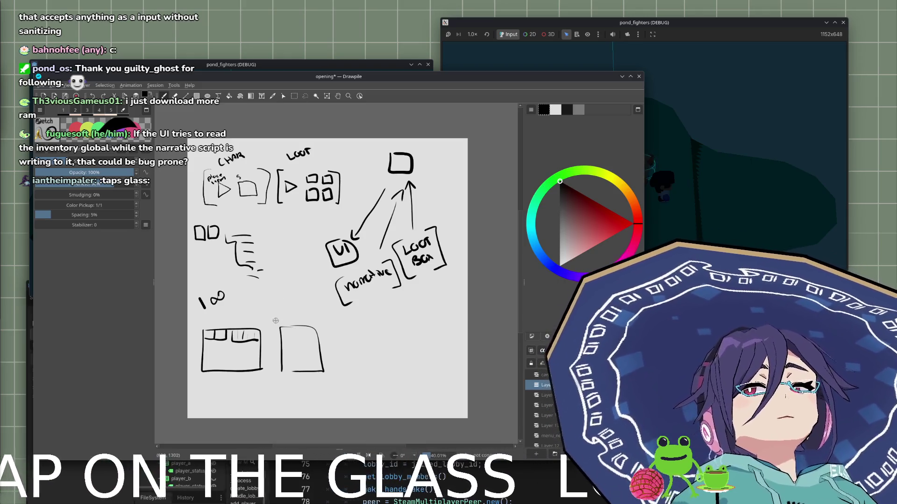
pyautogui.moveTo(292, 330); pyautogui.dragTo(340, 367)
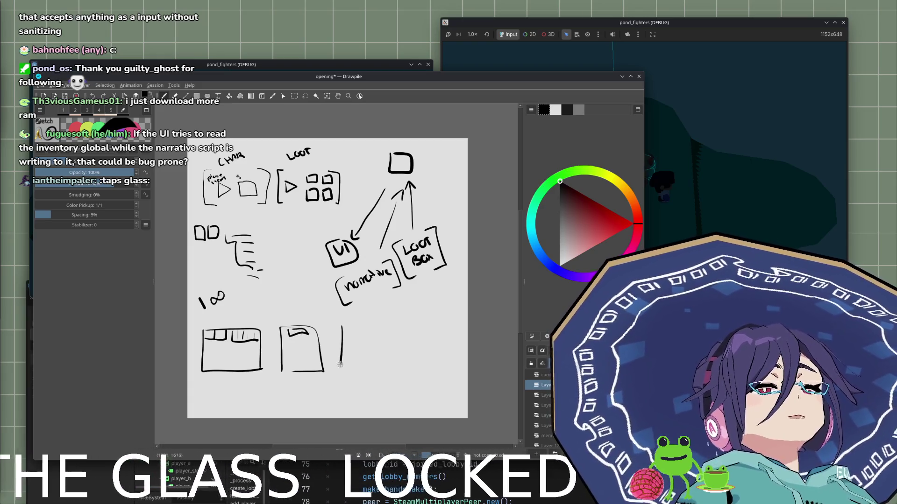
pyautogui.hotkey('ctrl', 'z')
pyautogui.moveTo(343, 331)
pyautogui.mouseDown()
pyautogui.moveTo(339, 374)
pyautogui.moveTo(376, 368)
pyautogui.moveTo(338, 375)
pyautogui.mouseUp()
pyautogui.moveTo(350, 334)
pyautogui.mouseDown()
pyautogui.moveTo(368, 344)
pyautogui.moveTo(350, 334)
pyautogui.moveTo(345, 341)
pyautogui.mouseUp()
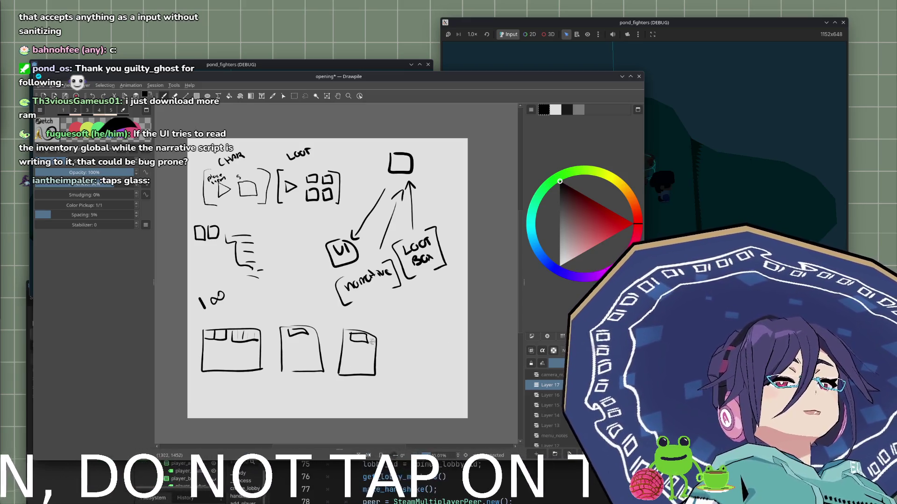
# Sketch stacked item boxes in the third panel, write 'private' below and add a small box above.
pyautogui.moveTo(353, 346); pyautogui.dragTo(371, 369)
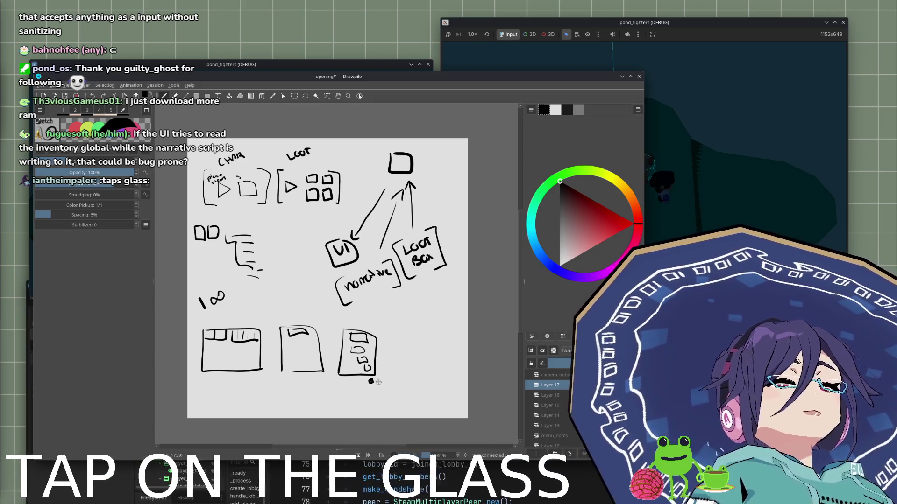
pyautogui.click(372, 381)
pyautogui.moveTo(366, 387)
pyautogui.mouseDown()
pyautogui.moveTo(358, 399)
pyautogui.moveTo(390, 380)
pyautogui.mouseUp()
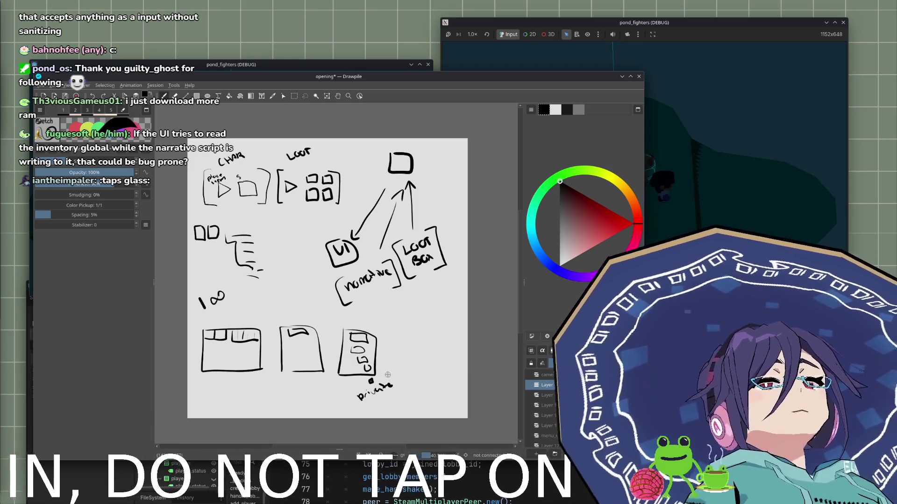
pyautogui.moveTo(378, 321)
pyautogui.mouseDown()
pyautogui.moveTo(377, 328)
pyautogui.moveTo(380, 319)
pyautogui.mouseUp()
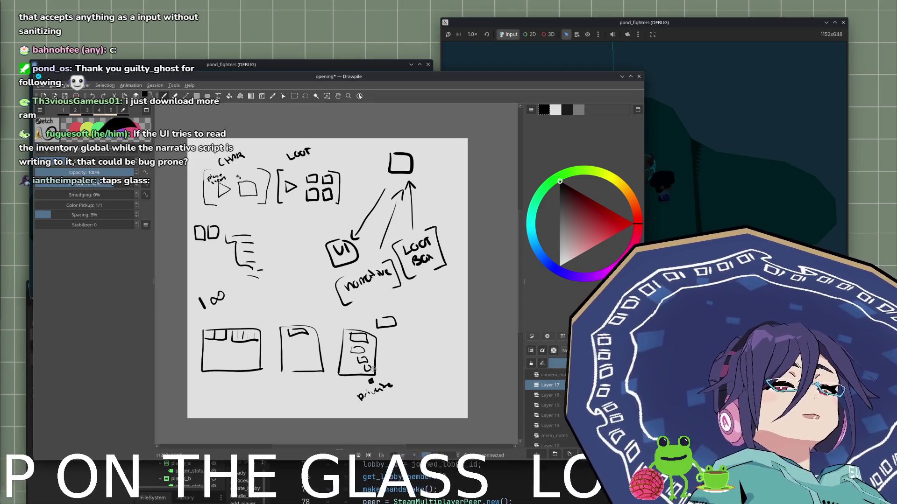
pyautogui.moveTo(370, 369)
pyautogui.mouseDown()
pyautogui.moveTo(358, 372)
pyautogui.moveTo(343, 328)
pyautogui.mouseUp()
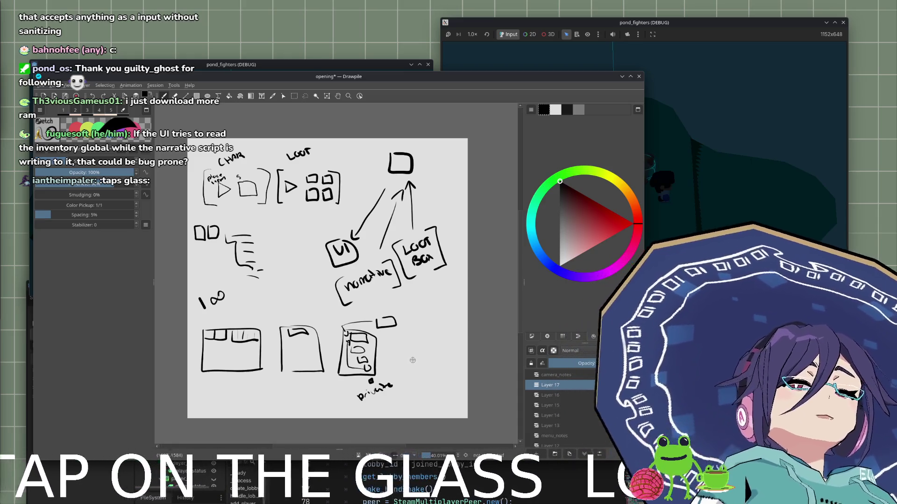
# Draw an open box with raised flaps right of the private panel, restoring accidentally erased strokes.
pyautogui.moveTo(429, 342)
pyautogui.mouseDown()
pyautogui.moveTo(418, 373)
pyautogui.moveTo(429, 342)
pyautogui.mouseUp()
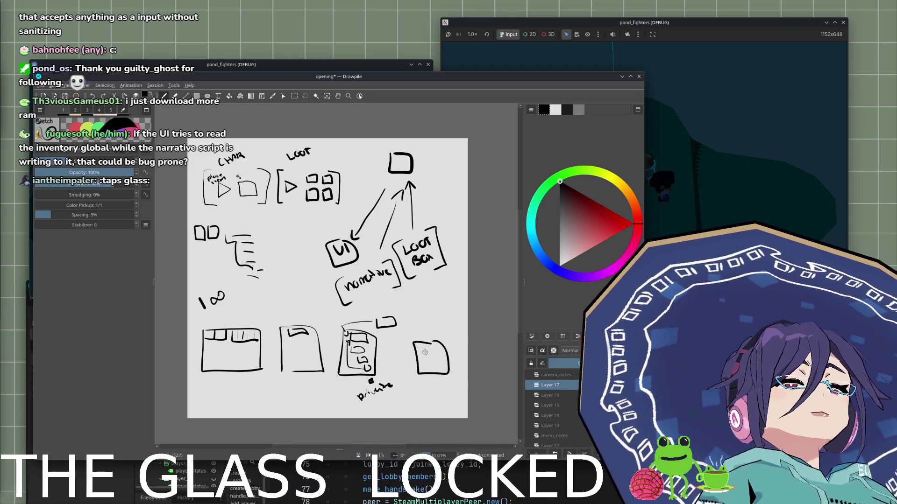
pyautogui.moveTo(414, 339)
pyautogui.mouseDown()
pyautogui.moveTo(400, 335)
pyautogui.moveTo(445, 342)
pyautogui.mouseUp()
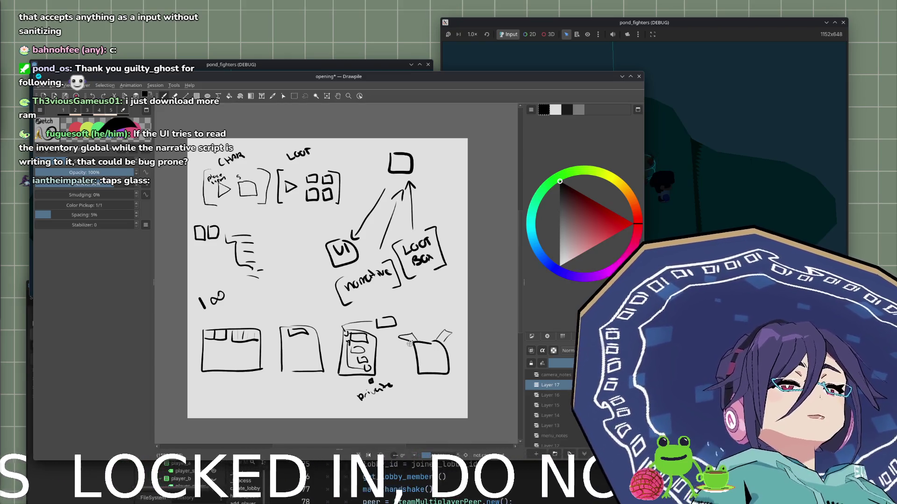
pyautogui.moveTo(406, 339)
pyautogui.mouseDown()
pyautogui.moveTo(410, 370)
pyautogui.moveTo(397, 340)
pyautogui.moveTo(410, 336)
pyautogui.mouseUp()
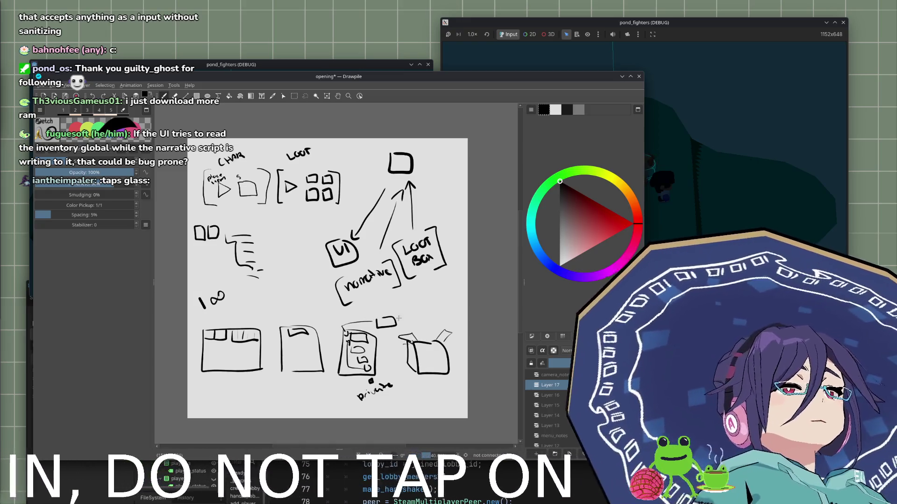
pyautogui.moveTo(411, 339)
pyautogui.mouseDown()
pyautogui.moveTo(397, 338)
pyautogui.moveTo(413, 358)
pyautogui.moveTo(441, 339)
pyautogui.moveTo(446, 364)
pyautogui.moveTo(443, 358)
pyautogui.mouseUp()
pyautogui.moveTo(414, 389)
pyautogui.mouseDown()
pyautogui.moveTo(382, 398)
pyautogui.moveTo(374, 384)
pyautogui.moveTo(374, 391)
pyautogui.mouseUp()
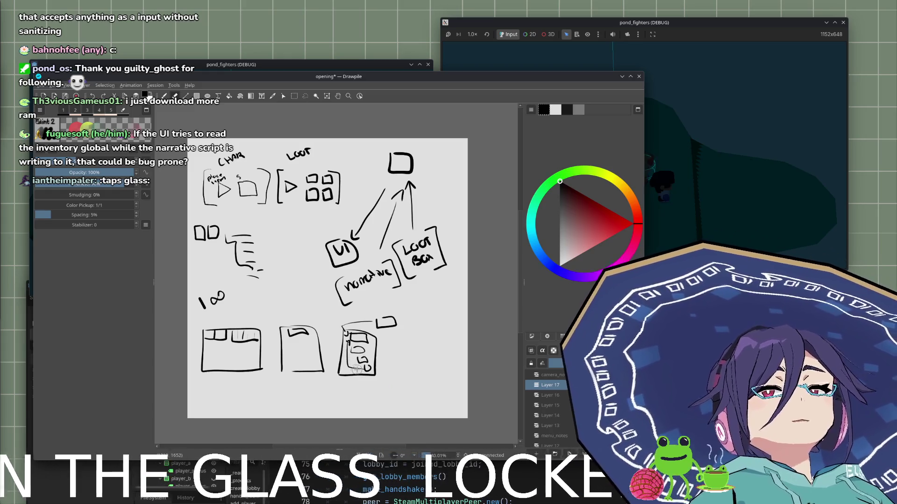
pyautogui.hotkey('ctrl', 'z')
pyautogui.hotkey('ctrl', 'z')
pyautogui.hotkey('ctrl', 'z')
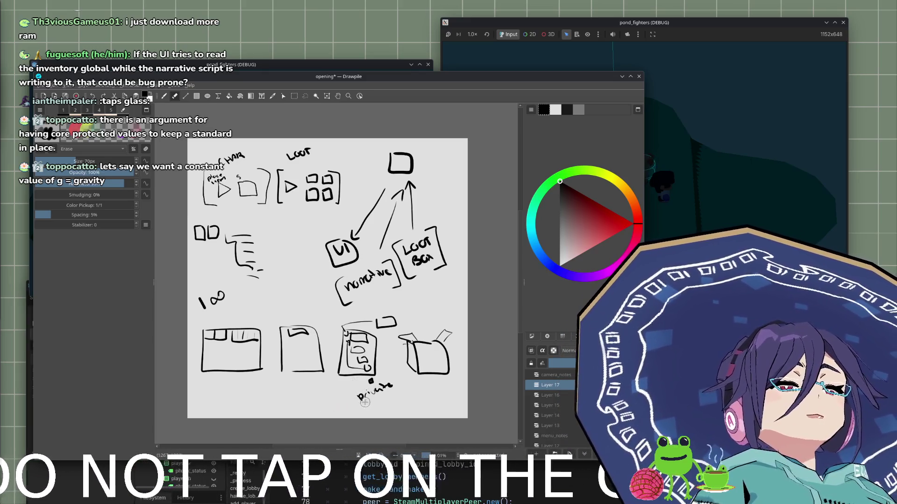
# Erase the messy private label and redraw it as a filled square marker with 'Private'.
pyautogui.press('b')
pyautogui.moveTo(397, 385)
pyautogui.mouseDown()
pyautogui.moveTo(361, 392)
pyautogui.moveTo(373, 382)
pyautogui.mouseUp()
pyautogui.hotkey('ctrl', 'z')
pyautogui.press('e')
pyautogui.press('e')
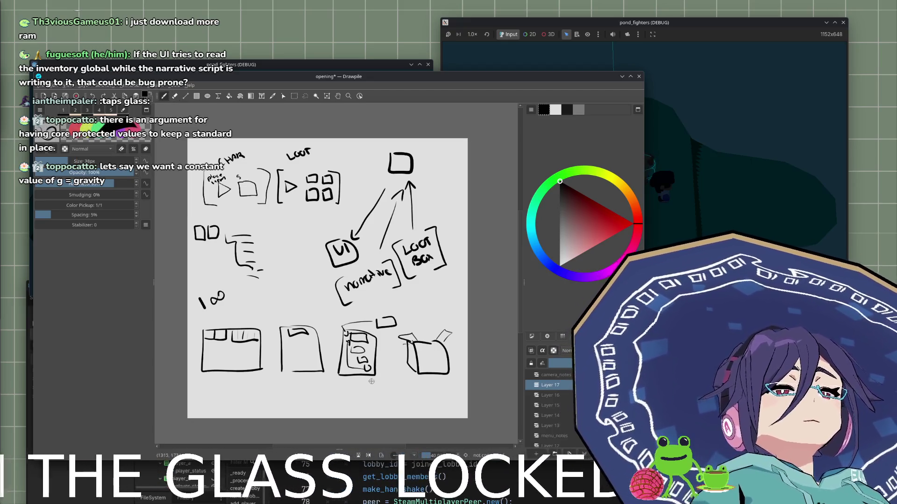
pyautogui.moveTo(369, 380); pyautogui.dragTo(372, 381)
pyautogui.moveTo(353, 405)
pyautogui.mouseDown()
pyautogui.moveTo(392, 383)
pyautogui.moveTo(383, 409)
pyautogui.moveTo(405, 396)
pyautogui.moveTo(407, 409)
pyautogui.moveTo(423, 400)
pyautogui.moveTo(426, 408)
pyautogui.mouseUp()
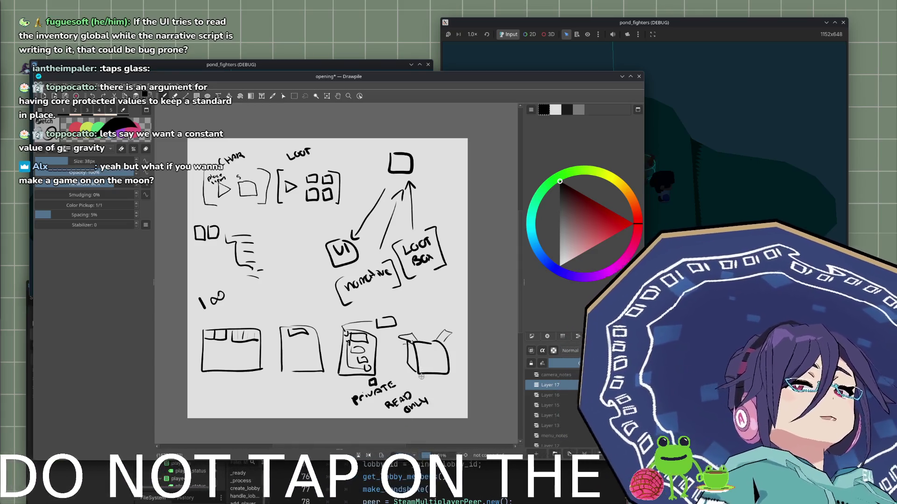
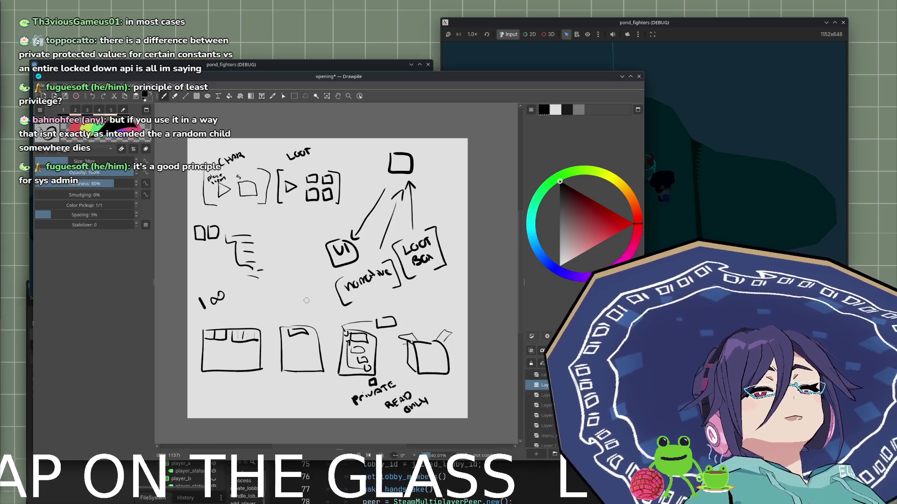
# Hide Layer 17's finished inventory diagram and add a new blank Layer 18.
pyautogui.click(537, 385)
pyautogui.click(536, 454)
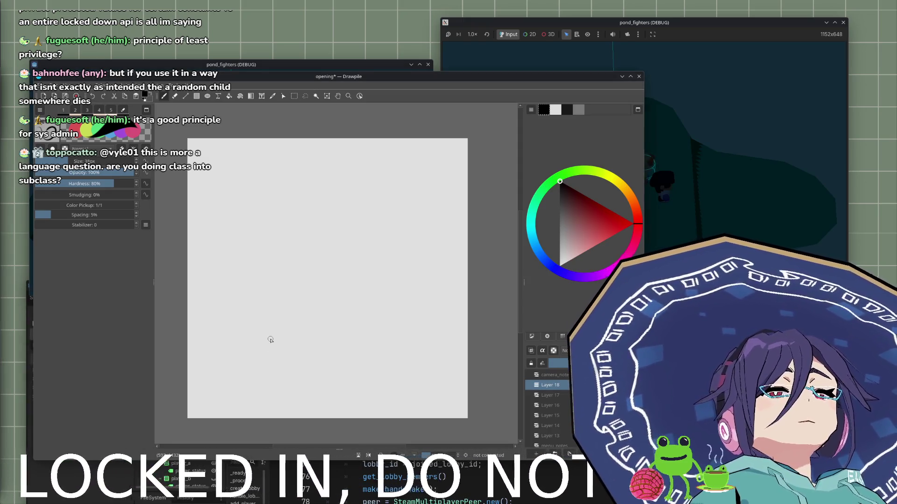
# Sketch a lidded crate icon near the top-left, redrawing its box and lid.
pyautogui.moveTo(259, 192); pyautogui.dragTo(269, 216)
pyautogui.hotkey('ctrl', 'z')
pyautogui.moveTo(210, 185)
pyautogui.mouseDown()
pyautogui.moveTo(226, 196)
pyautogui.moveTo(206, 173)
pyautogui.moveTo(223, 174)
pyautogui.moveTo(208, 174)
pyautogui.moveTo(218, 181)
pyautogui.mouseUp()
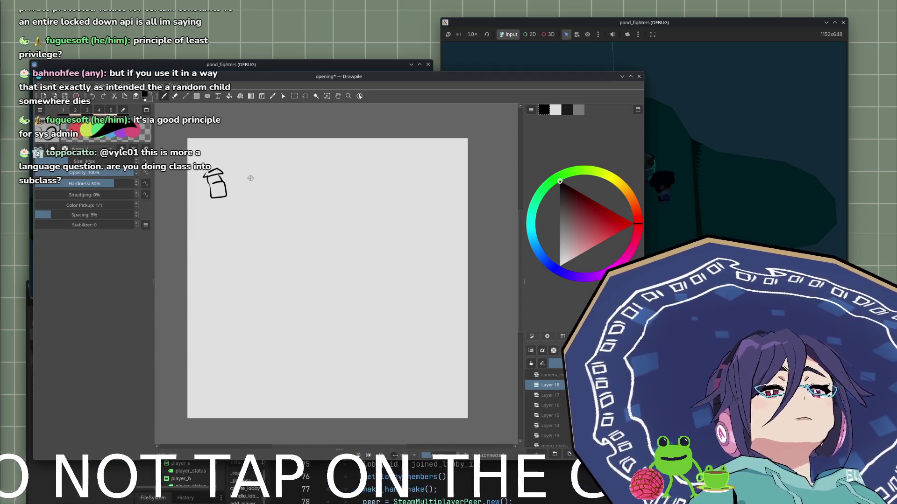
pyautogui.hotkey('ctrl', 'z')
pyautogui.hotkey('ctrl', 'z')
pyautogui.hotkey('ctrl', 'z')
pyautogui.moveTo(207, 178)
pyautogui.mouseDown()
pyautogui.moveTo(231, 181)
pyautogui.moveTo(208, 179)
pyautogui.moveTo(226, 200)
pyautogui.moveTo(232, 187)
pyautogui.mouseUp()
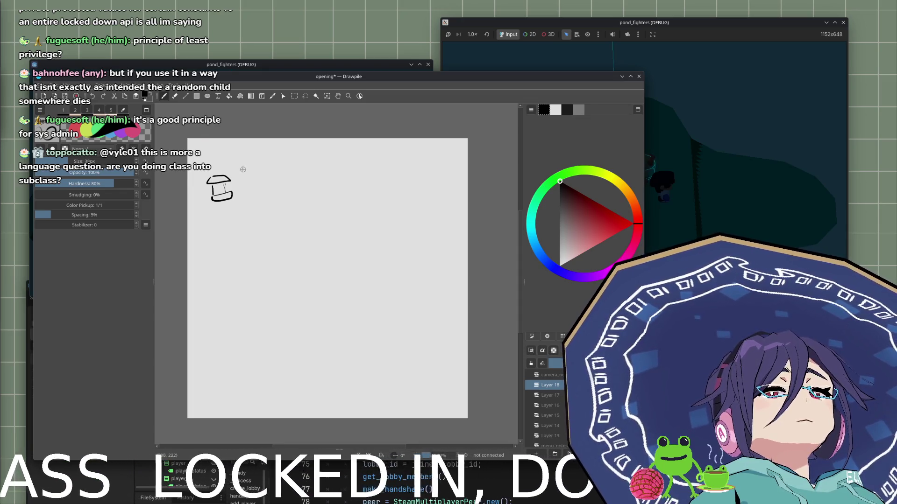
# Add a small stick figure and a chest beside the crate.
pyautogui.moveTo(247, 176)
pyautogui.mouseDown()
pyautogui.moveTo(260, 195)
pyautogui.moveTo(255, 183)
pyautogui.mouseUp()
pyautogui.hotkey('ctrl', 'z')
pyautogui.hotkey('ctrl', 'z')
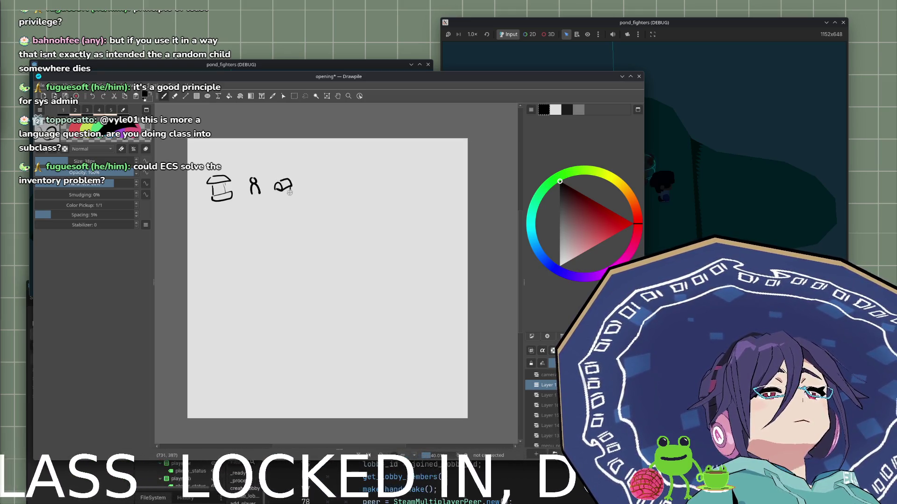
pyautogui.hotkey('ctrl', 'z')
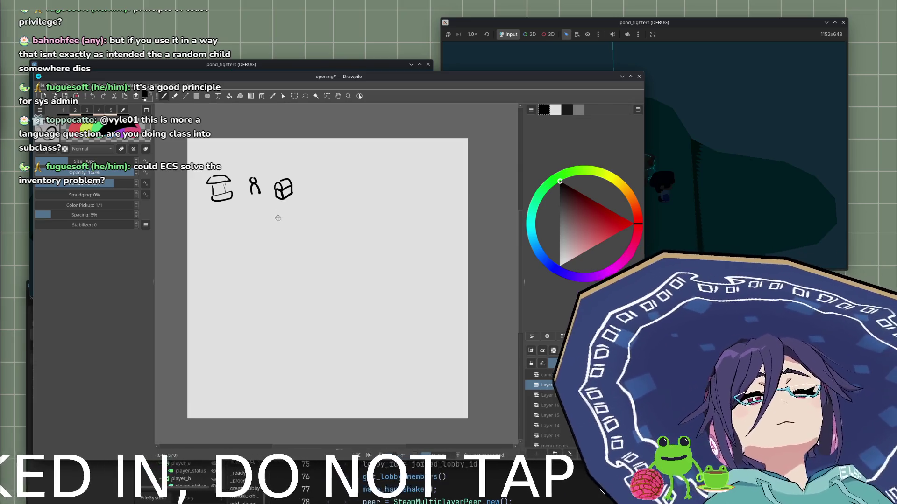
pyautogui.hscroll(-3, 256, 161)
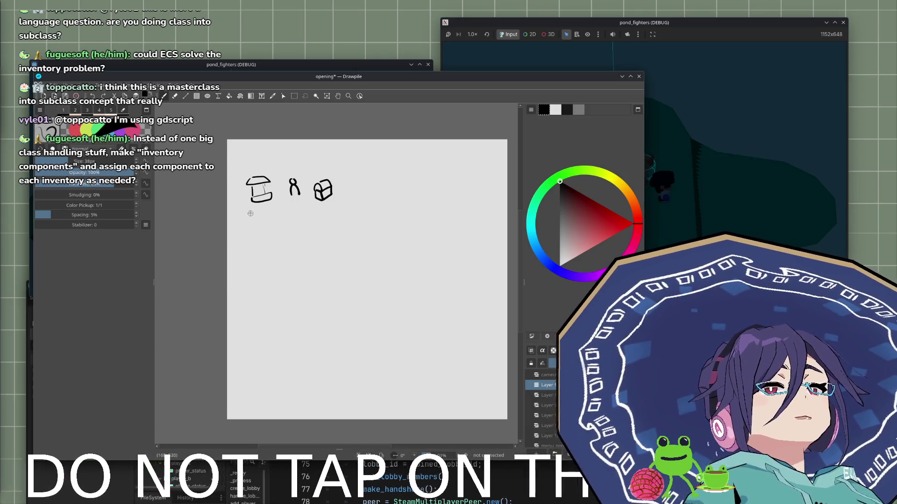
# Draw a second row of boxes below the crate.
pyautogui.moveTo(256, 216)
pyautogui.mouseDown()
pyautogui.moveTo(254, 230)
pyautogui.moveTo(270, 216)
pyautogui.moveTo(260, 214)
pyautogui.moveTo(270, 230)
pyautogui.moveTo(263, 223)
pyautogui.mouseUp()
pyautogui.hotkey('ctrl', 'z')
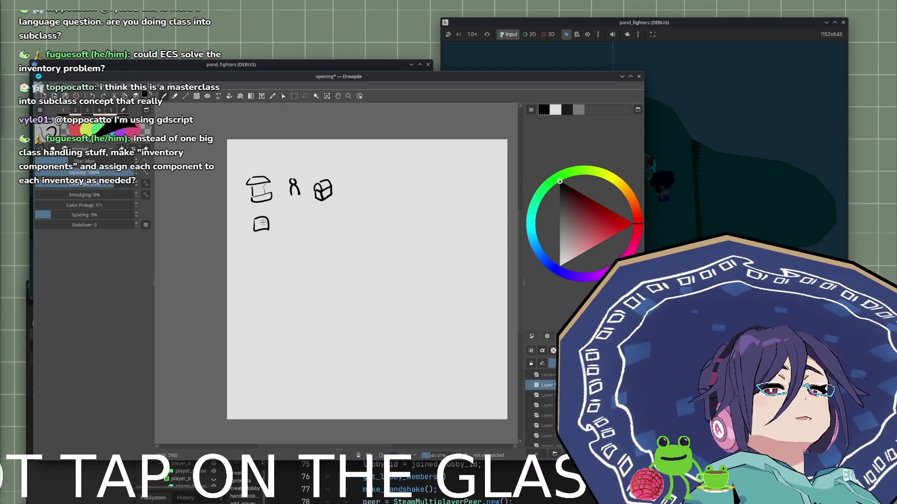
pyautogui.hotkey('ctrl', 'z')
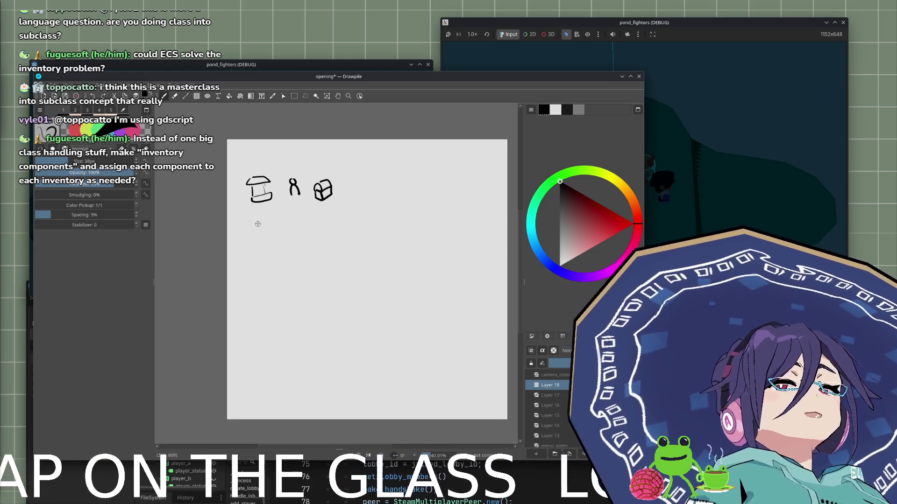
pyautogui.moveTo(253, 222)
pyautogui.mouseDown()
pyautogui.moveTo(286, 233)
pyautogui.moveTo(287, 219)
pyautogui.moveTo(321, 231)
pyautogui.moveTo(336, 221)
pyautogui.moveTo(321, 218)
pyautogui.mouseUp()
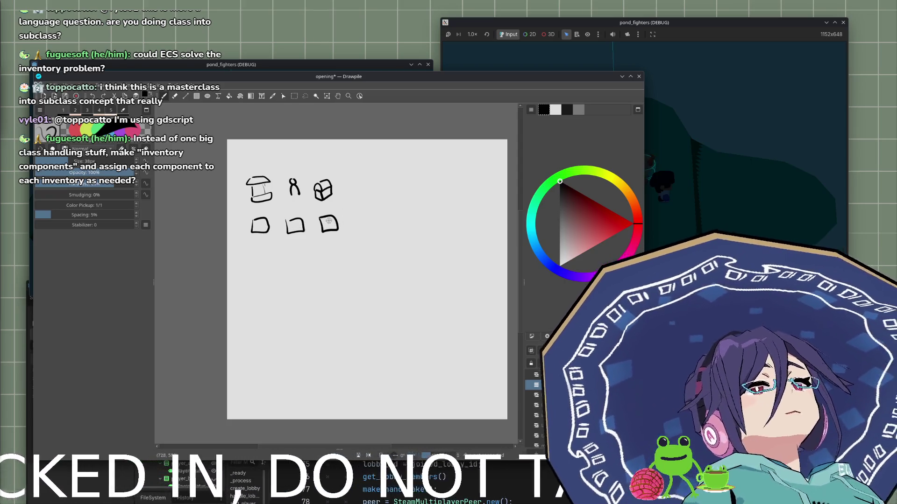
# Draw the third box of the lower row and enclose it in a larger box.
pyautogui.moveTo(323, 157); pyautogui.dragTo(330, 172)
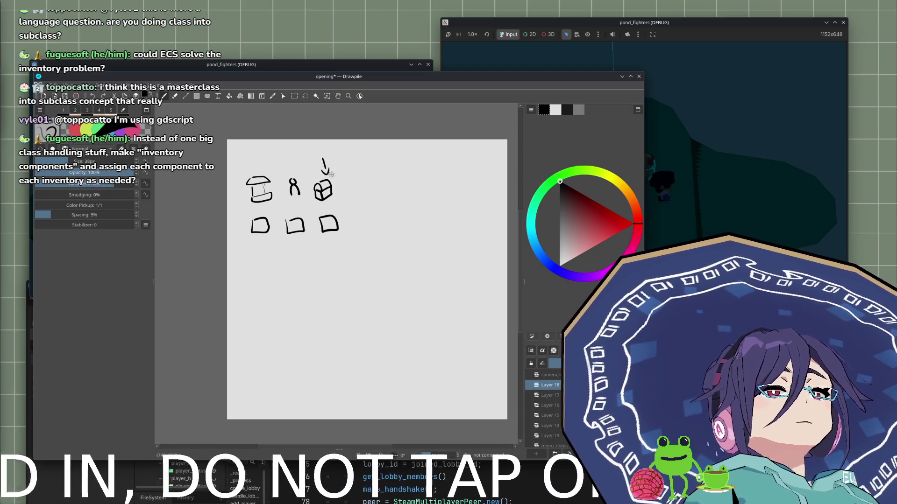
pyautogui.hotkey('ctrl', 'z')
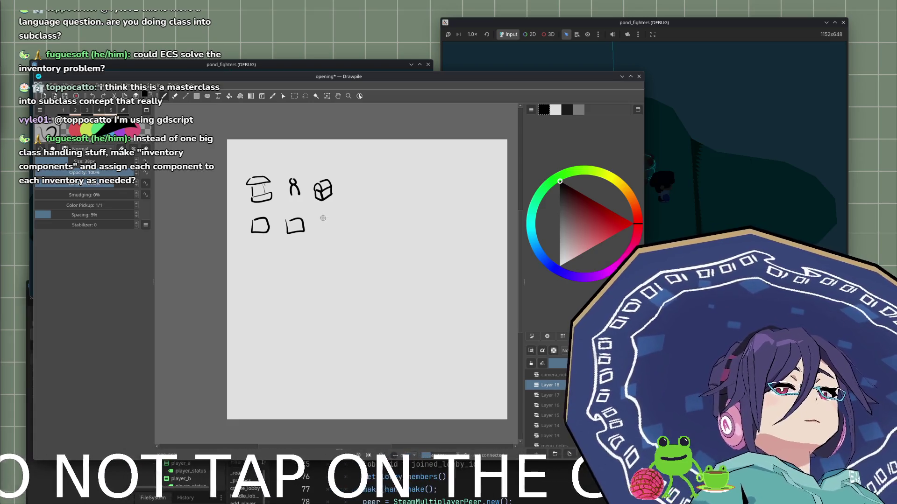
pyautogui.moveTo(324, 224)
pyautogui.mouseDown()
pyautogui.moveTo(337, 232)
pyautogui.moveTo(329, 236)
pyautogui.moveTo(339, 213)
pyautogui.mouseUp()
pyautogui.hotkey('ctrl', 'z')
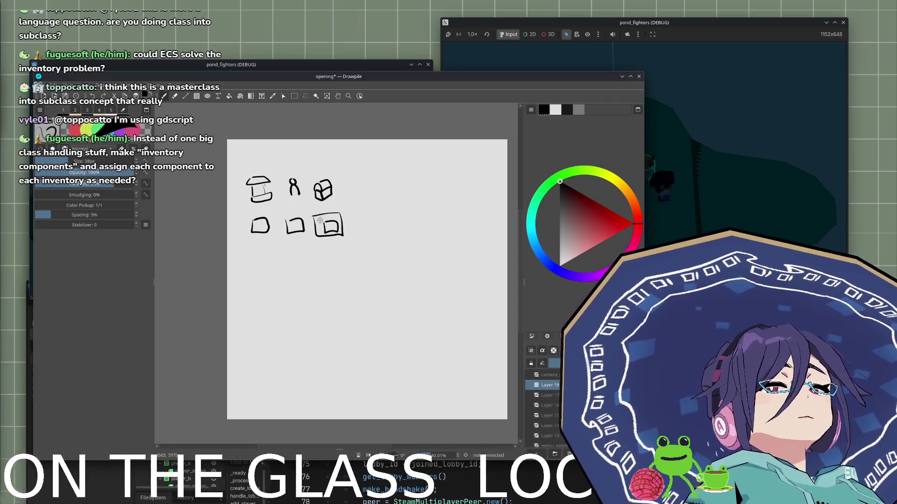
pyautogui.hotkey('ctrl', 'z')
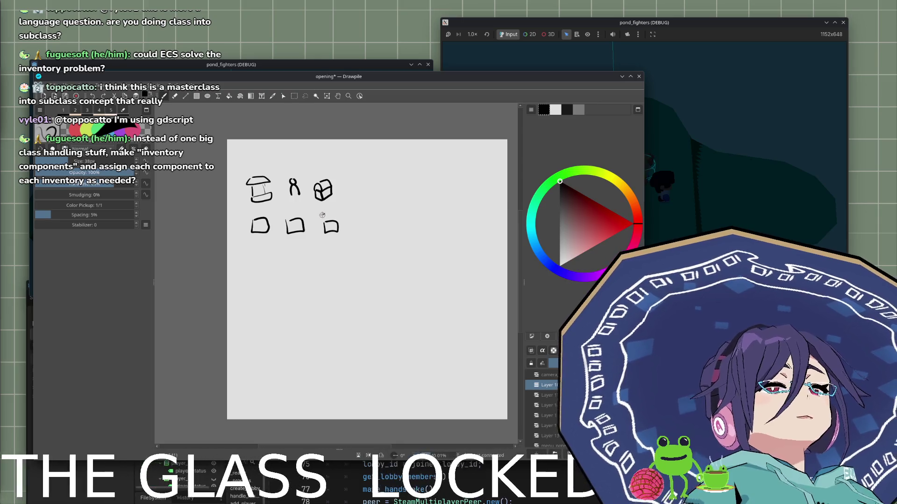
pyautogui.moveTo(316, 223)
pyautogui.mouseDown()
pyautogui.moveTo(342, 236)
pyautogui.moveTo(343, 220)
pyautogui.moveTo(317, 219)
pyautogui.mouseUp()
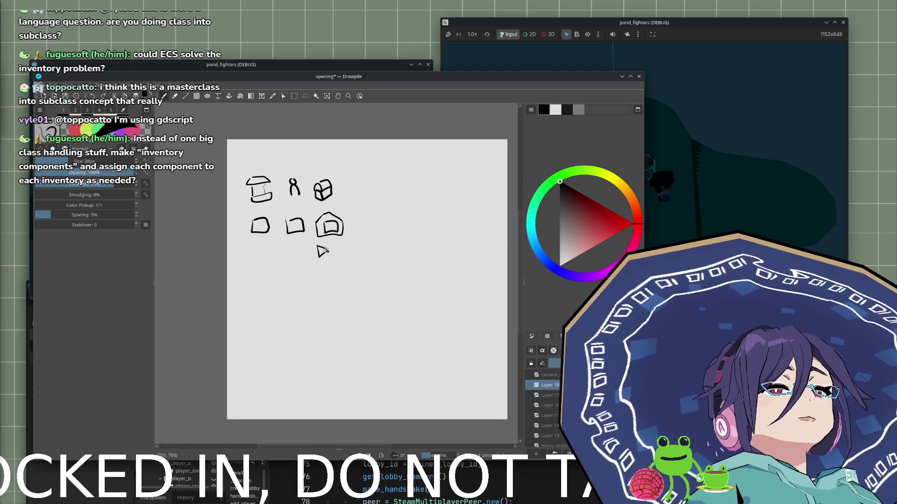
# Remove the stray triangles under the first box and begin the ITEM label at right.
pyautogui.moveTo(254, 250)
pyautogui.mouseDown()
pyautogui.moveTo(255, 262)
pyautogui.moveTo(265, 257)
pyautogui.moveTo(254, 250)
pyautogui.moveTo(297, 262)
pyautogui.moveTo(294, 251)
pyautogui.mouseUp()
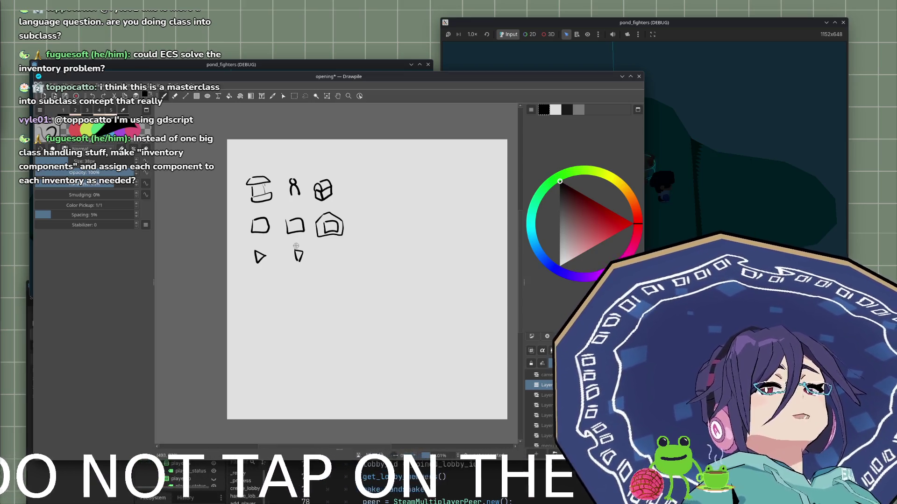
pyautogui.hotkey('ctrl', 'z')
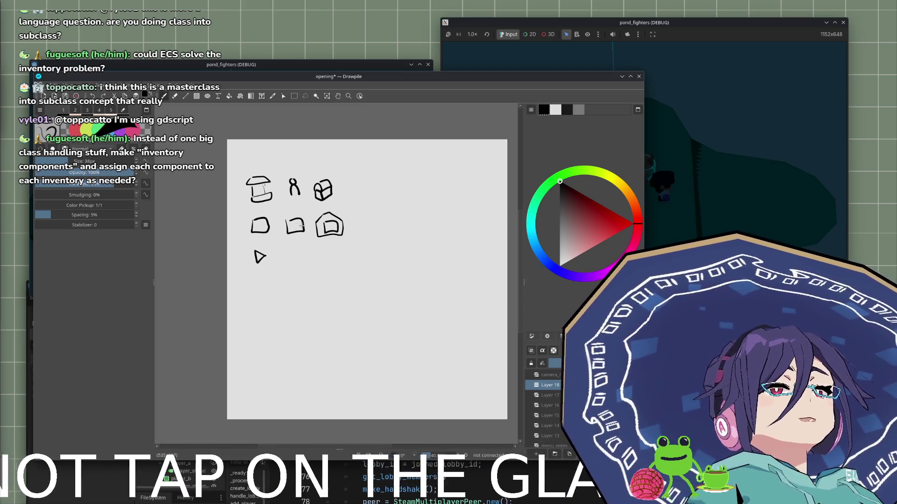
pyautogui.hotkey('ctrl', 'z')
pyautogui.moveTo(410, 184); pyautogui.dragTo(452, 168)
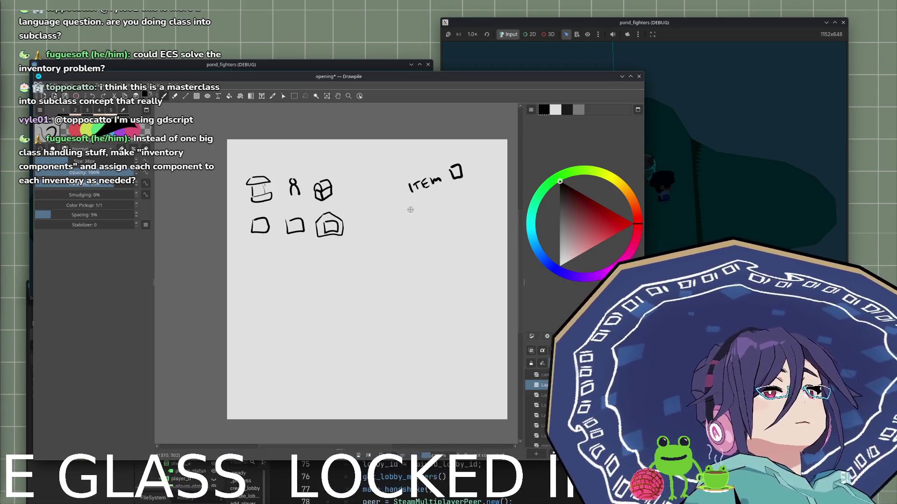
# Write GEN_ITEM under ITEM, add a triangle beside ITEM, and draw ringed circles below the boxes.
pyautogui.moveTo(395, 213)
pyautogui.mouseDown()
pyautogui.moveTo(475, 199)
pyautogui.moveTo(461, 194)
pyautogui.mouseUp()
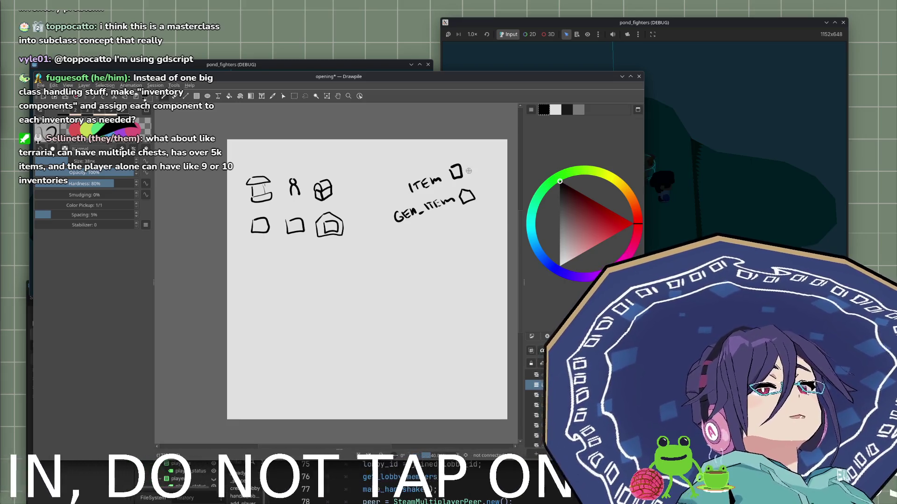
pyautogui.moveTo(466, 164)
pyautogui.mouseDown()
pyautogui.moveTo(476, 165)
pyautogui.moveTo(467, 166)
pyautogui.moveTo(480, 195)
pyautogui.mouseUp()
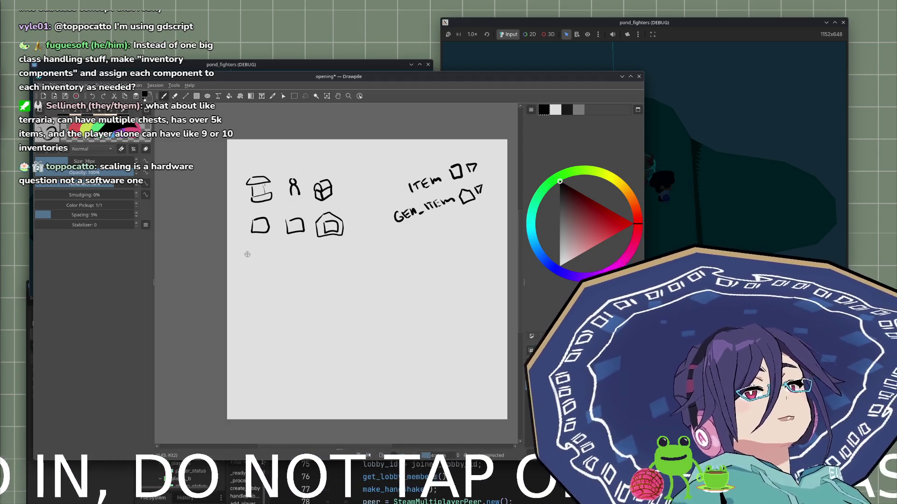
pyautogui.moveTo(257, 256)
pyautogui.mouseDown()
pyautogui.moveTo(267, 277)
pyautogui.moveTo(268, 255)
pyautogui.moveTo(249, 263)
pyautogui.moveTo(258, 253)
pyautogui.moveTo(265, 266)
pyautogui.moveTo(256, 259)
pyautogui.moveTo(294, 255)
pyautogui.moveTo(322, 267)
pyautogui.moveTo(338, 256)
pyautogui.moveTo(329, 258)
pyautogui.mouseUp()
pyautogui.hotkey('ctrl', 'z')
pyautogui.hotkey('ctrl', 'z')
pyautogui.moveTo(312, 209); pyautogui.dragTo(315, 242)
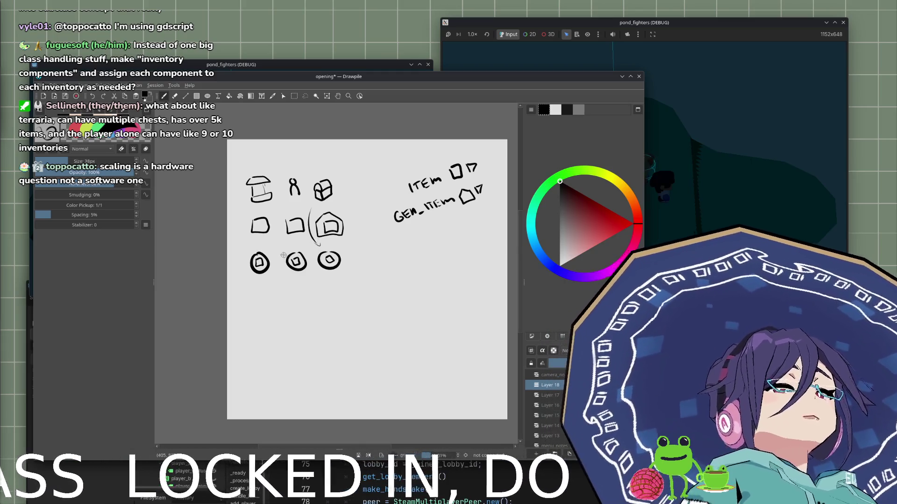
# Erase the middle circle in the bottom row with the eraser.
pyautogui.press('e')
pyautogui.moveTo(286, 254)
pyautogui.mouseDown()
pyautogui.moveTo(287, 269)
pyautogui.moveTo(303, 256)
pyautogui.moveTo(297, 263)
pyautogui.mouseUp()
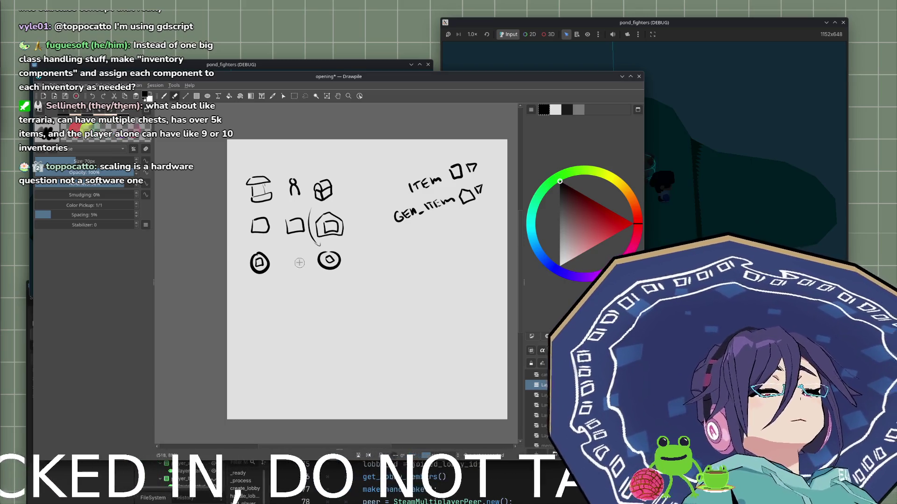
pyautogui.press('e')
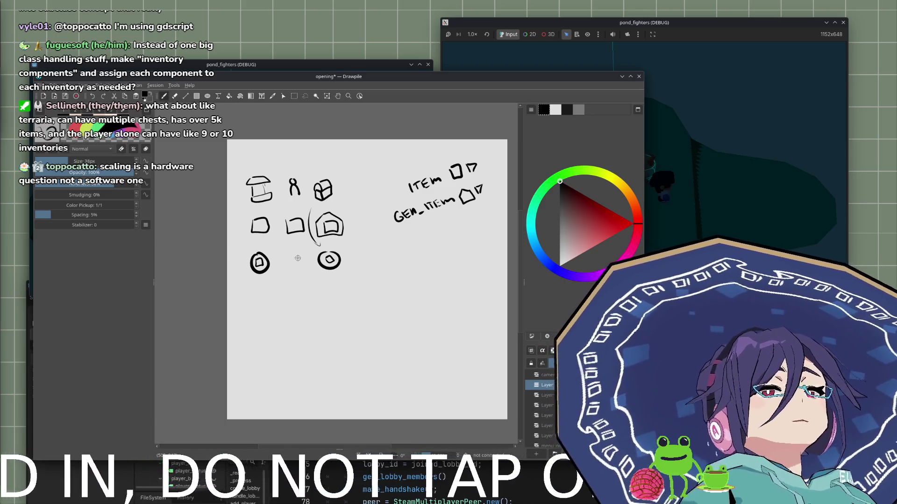
# Write ITEM_CON below GEN_ITEM with a coin icon beside it.
pyautogui.moveTo(406, 242)
pyautogui.mouseDown()
pyautogui.moveTo(403, 252)
pyautogui.moveTo(413, 245)
pyautogui.moveTo(398, 252)
pyautogui.mouseUp()
pyautogui.hotkey('ctrl', 'z')
pyautogui.hotkey('ctrl', 'z')
pyautogui.hotkey('ctrl', 'z')
pyautogui.moveTo(407, 241)
pyautogui.mouseDown()
pyautogui.moveTo(405, 250)
pyautogui.moveTo(413, 237)
pyautogui.moveTo(411, 248)
pyautogui.mouseUp()
pyautogui.moveTo(412, 241); pyautogui.dragTo(451, 227)
pyautogui.moveTo(454, 230); pyautogui.dragTo(474, 214)
pyautogui.moveTo(475, 216); pyautogui.dragTo(477, 221)
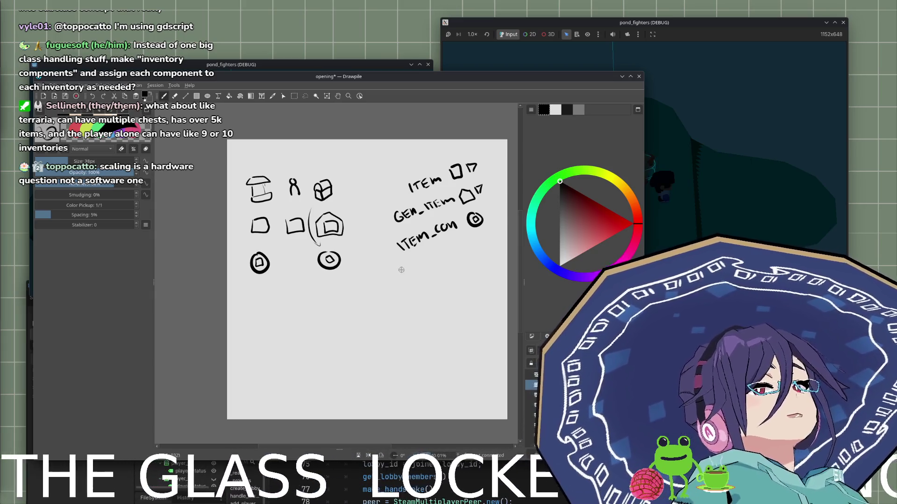
# Draw a figure in the emptied spot, write Player_Inv, and outline a tall box headed ITEM.
pyautogui.moveTo(287, 256)
pyautogui.mouseDown()
pyautogui.moveTo(285, 266)
pyautogui.moveTo(300, 265)
pyautogui.moveTo(293, 263)
pyautogui.mouseUp()
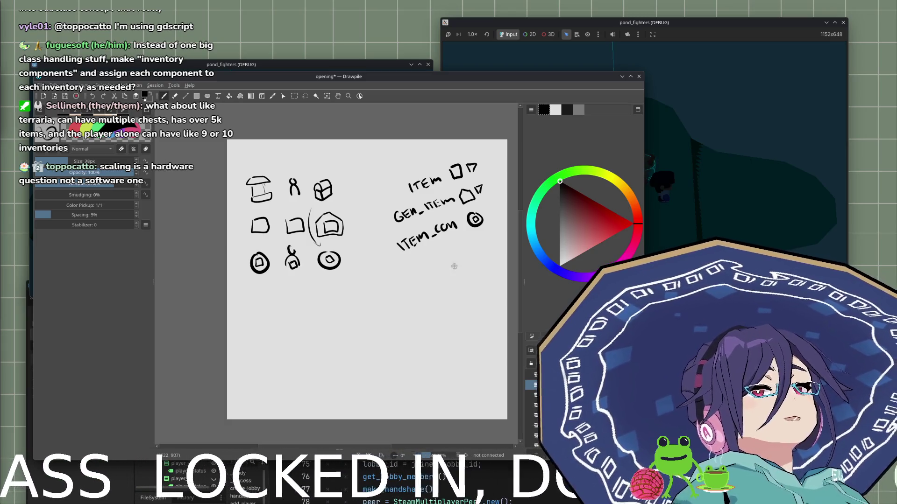
pyautogui.moveTo(409, 262)
pyautogui.mouseDown()
pyautogui.moveTo(410, 274)
pyautogui.moveTo(466, 243)
pyautogui.moveTo(488, 247)
pyautogui.moveTo(480, 233)
pyautogui.moveTo(489, 253)
pyautogui.mouseUp()
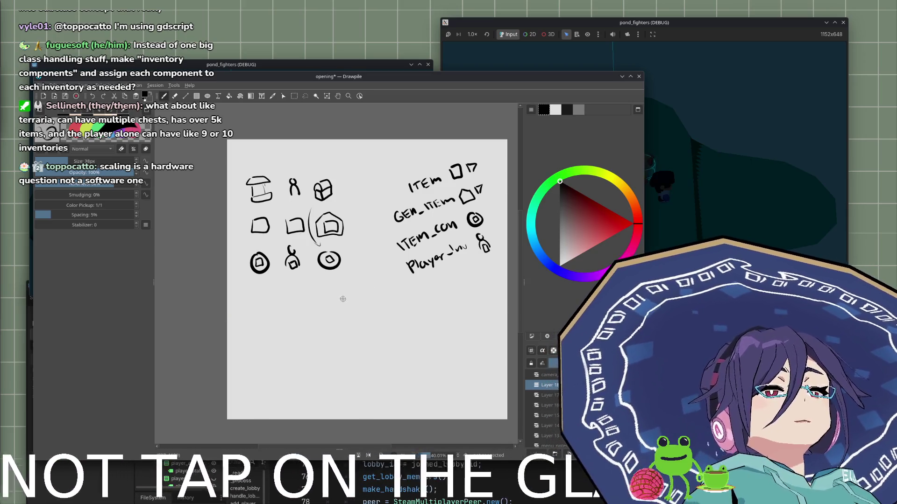
pyautogui.moveTo(298, 298)
pyautogui.mouseDown()
pyautogui.moveTo(302, 362)
pyautogui.moveTo(337, 296)
pyautogui.moveTo(362, 362)
pyautogui.mouseUp()
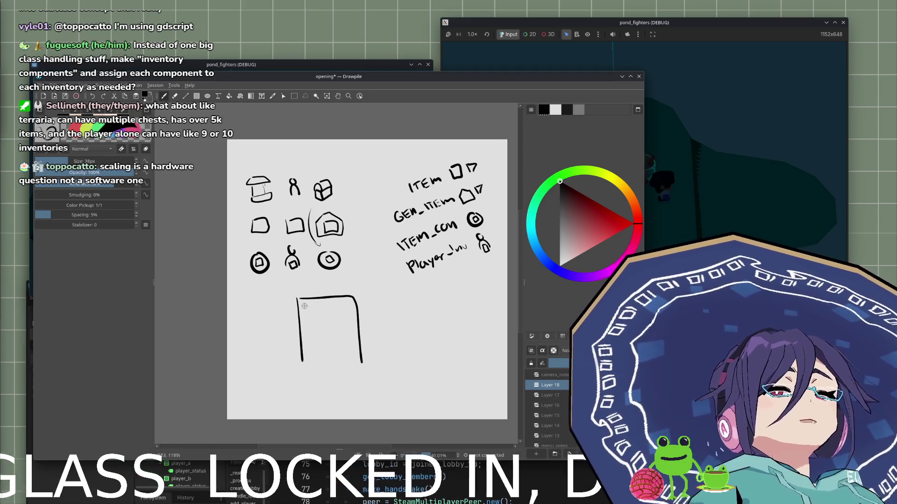
pyautogui.moveTo(305, 306); pyautogui.dragTo(333, 307)
# Complete the ITEMS heading and write an 'item' entry inside the tall box.
pyautogui.moveTo(342, 301); pyautogui.dragTo(337, 309)
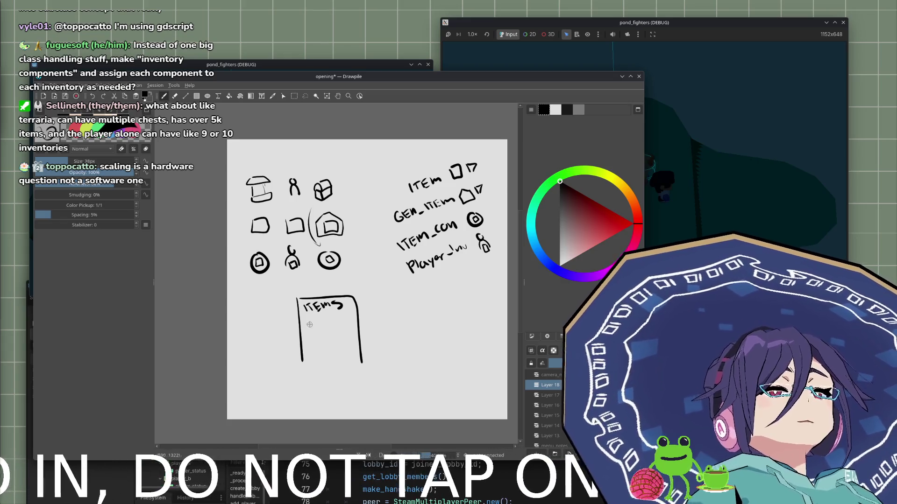
pyautogui.moveTo(306, 326)
pyautogui.mouseDown()
pyautogui.moveTo(324, 326)
pyautogui.moveTo(309, 349)
pyautogui.mouseUp()
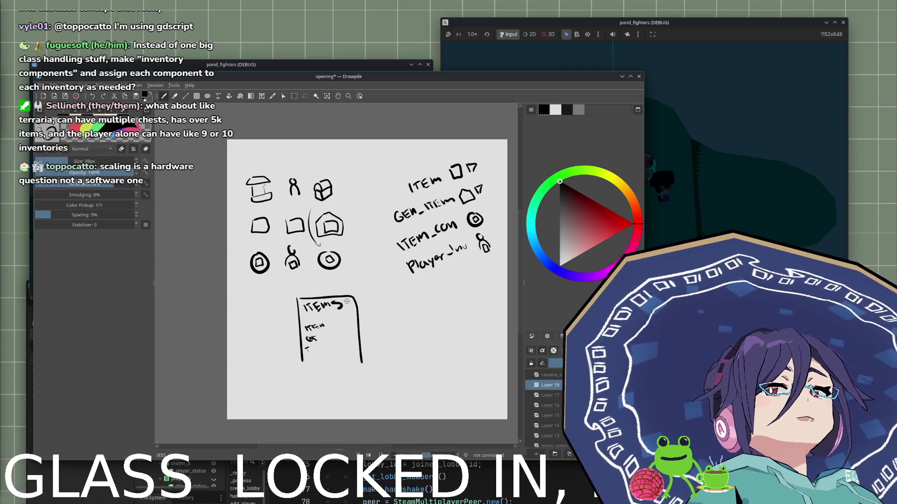
# Discard the bracket attempts and undo the labels inside the ITEMS box.
pyautogui.moveTo(398, 176)
pyautogui.mouseDown()
pyautogui.moveTo(387, 180)
pyautogui.moveTo(396, 292)
pyautogui.mouseUp()
pyautogui.hotkey('ctrl', 'z')
pyautogui.moveTo(384, 183)
pyautogui.mouseDown()
pyautogui.moveTo(369, 208)
pyautogui.moveTo(418, 282)
pyautogui.mouseUp()
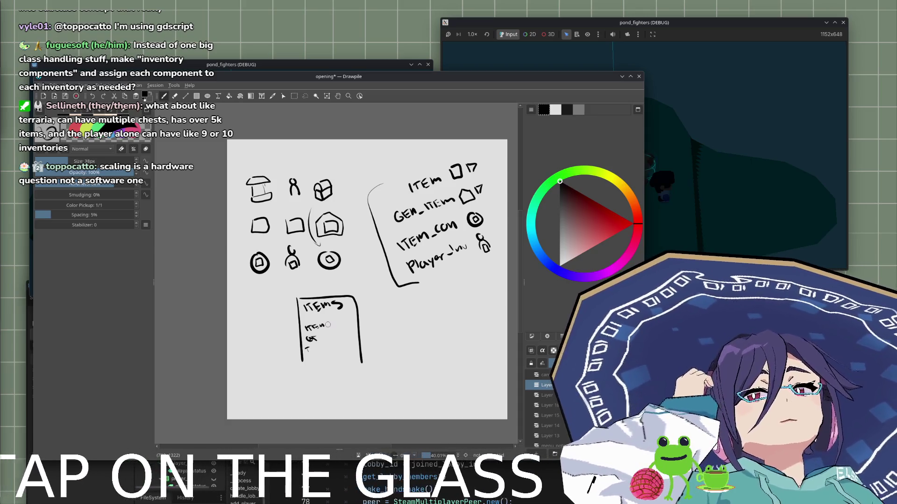
pyautogui.hotkey('ctrl', 'z')
pyautogui.hotkey('ctrl', 'z')
pyautogui.hotkey('ctrl', 'z')
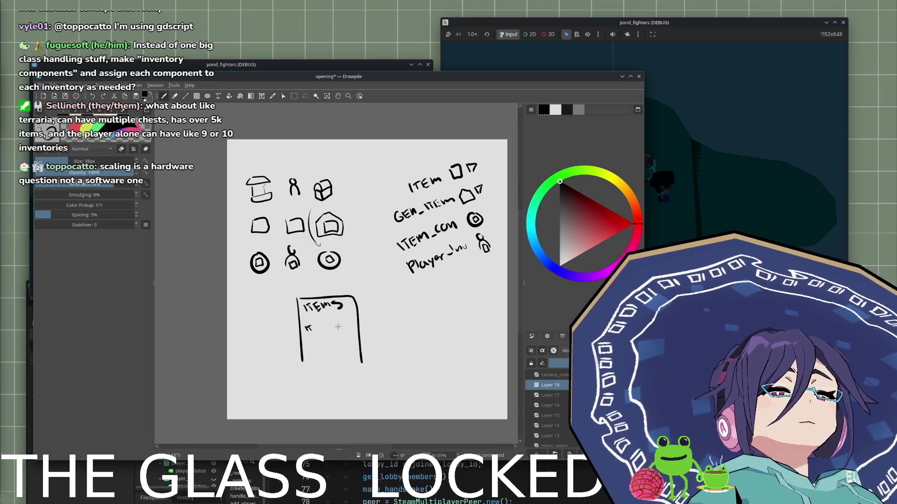
pyautogui.hotkey('ctrl', 'z')
pyautogui.hotkey('ctrl', 'z')
pyautogui.hotkey('ctrl', 'z')
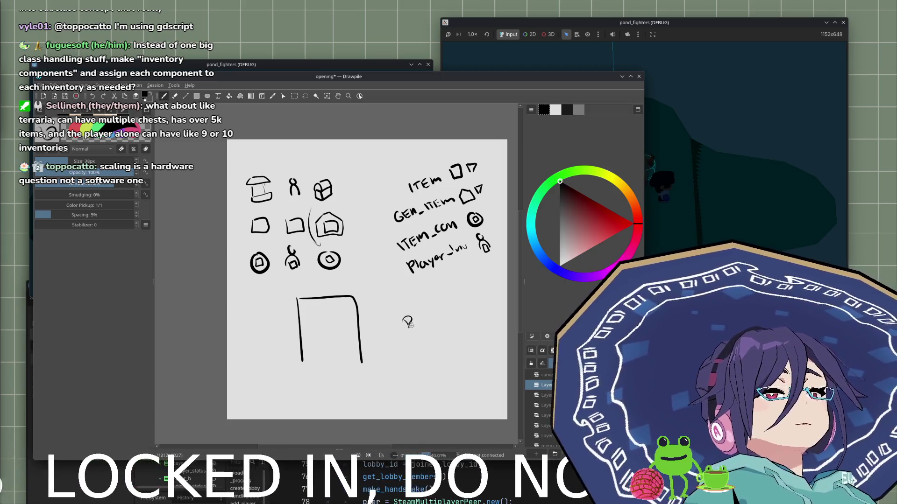
# Write 'Resource' right of the tall box, then sample the black ink colour.
pyautogui.moveTo(402, 314)
pyautogui.mouseDown()
pyautogui.moveTo(447, 303)
pyautogui.moveTo(418, 318)
pyautogui.moveTo(471, 294)
pyautogui.mouseUp()
pyautogui.hotkey('ctrl', 'z')
pyautogui.hotkey('ctrl', 'z')
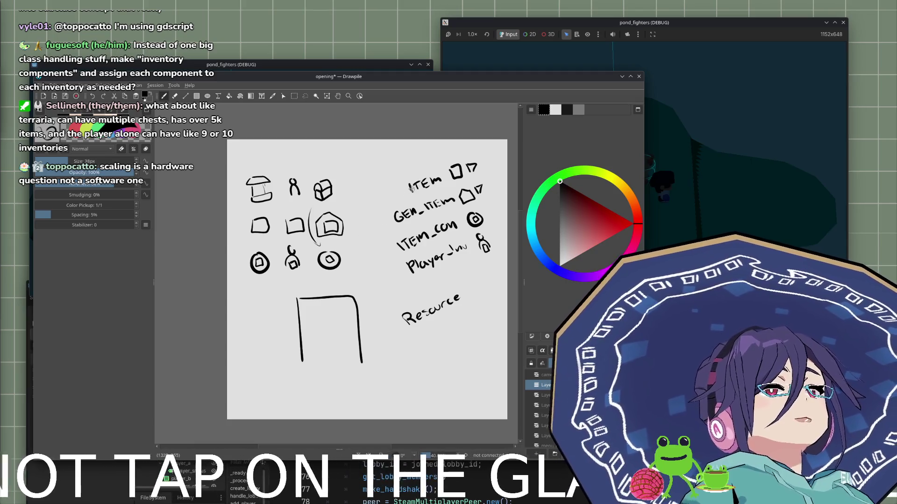
pyautogui.moveTo(450, 186); pyautogui.dragTo(477, 182)
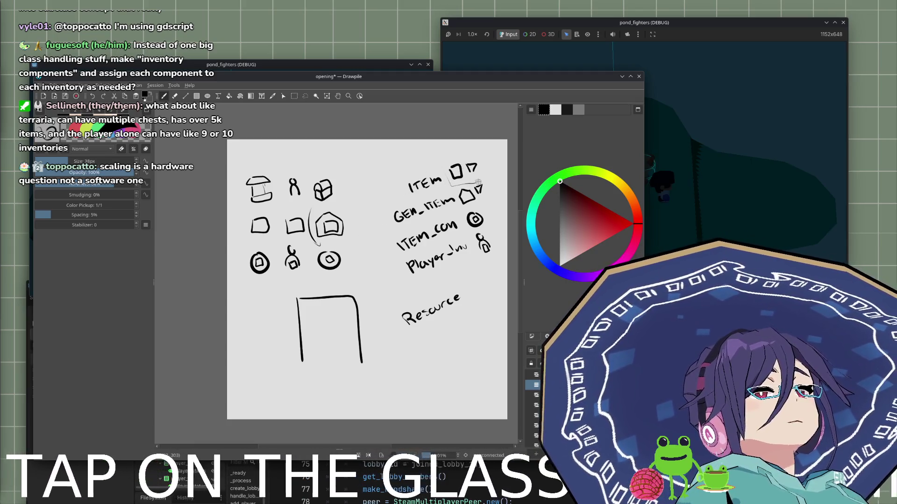
pyautogui.hotkey('ctrl', 'z')
pyautogui.keyDown('ctrl'); pyautogui.click(339, 265); pyautogui.keyUp('ctrl')
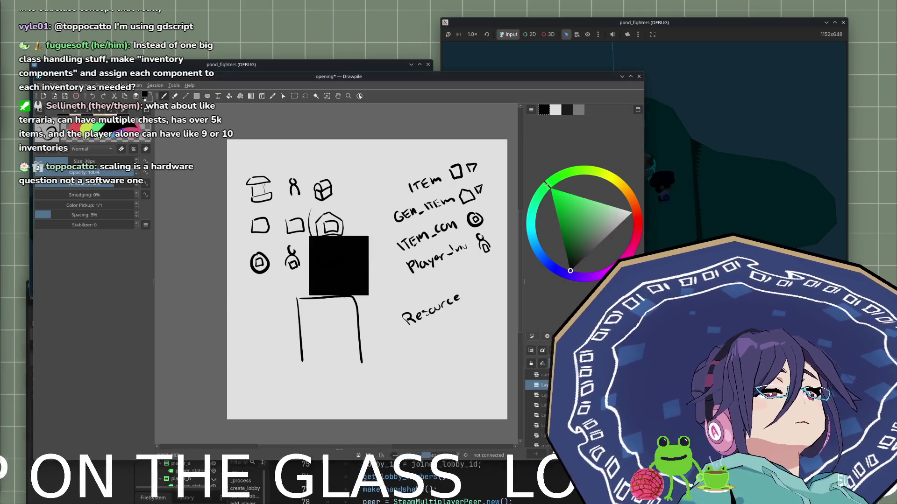
# Switch to dark green, box the ITEM icons, and draw a curve down toward Resource.
pyautogui.click(575, 204)
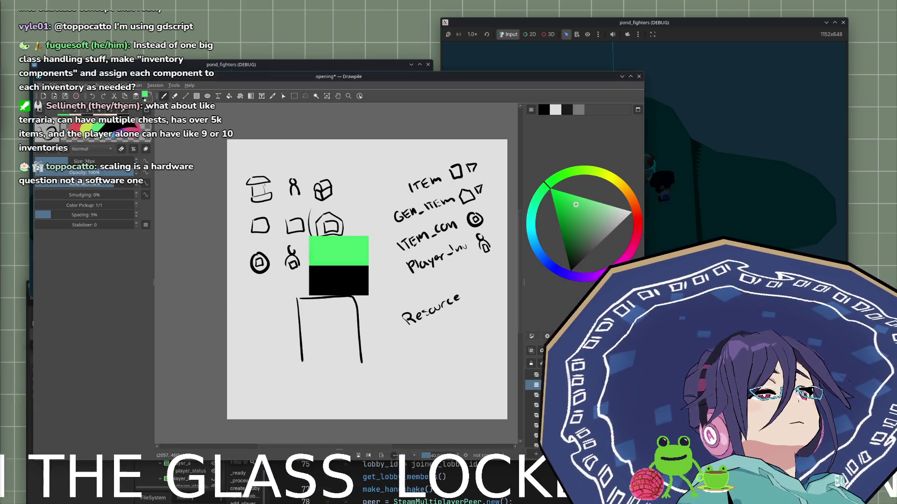
pyautogui.moveTo(575, 203); pyautogui.dragTo(567, 228)
pyautogui.moveTo(442, 167)
pyautogui.mouseDown()
pyautogui.moveTo(481, 181)
pyautogui.moveTo(453, 157)
pyautogui.moveTo(442, 179)
pyautogui.mouseUp()
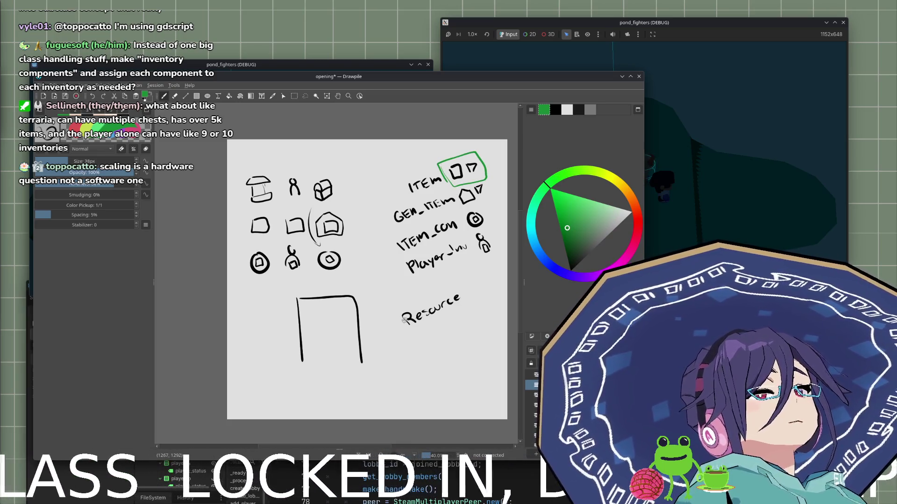
pyautogui.moveTo(420, 165)
pyautogui.mouseDown()
pyautogui.moveTo(393, 178)
pyautogui.moveTo(387, 292)
pyautogui.moveTo(400, 296)
pyautogui.moveTo(388, 293)
pyautogui.mouseUp()
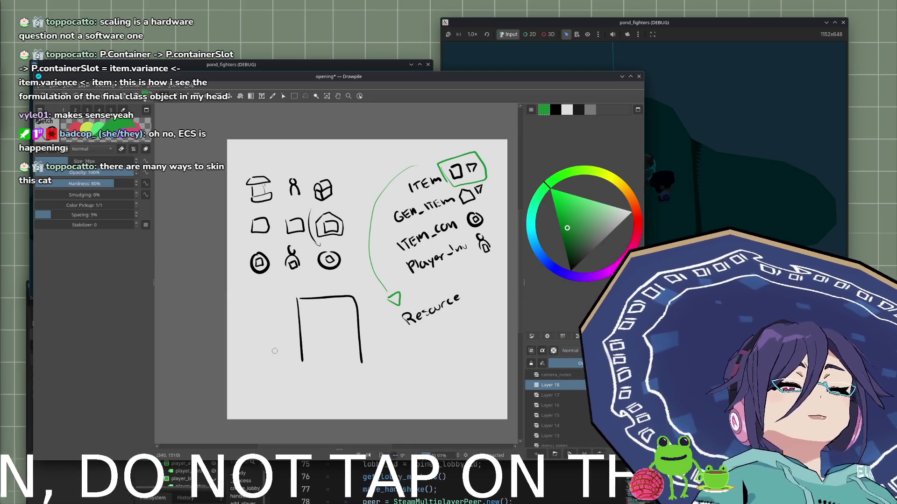
# Try closing the tall box's bottom edge in black, then undo it.
pyautogui.moveTo(302, 362); pyautogui.dragTo(363, 363)
pyautogui.hotkey('ctrl', 'z')
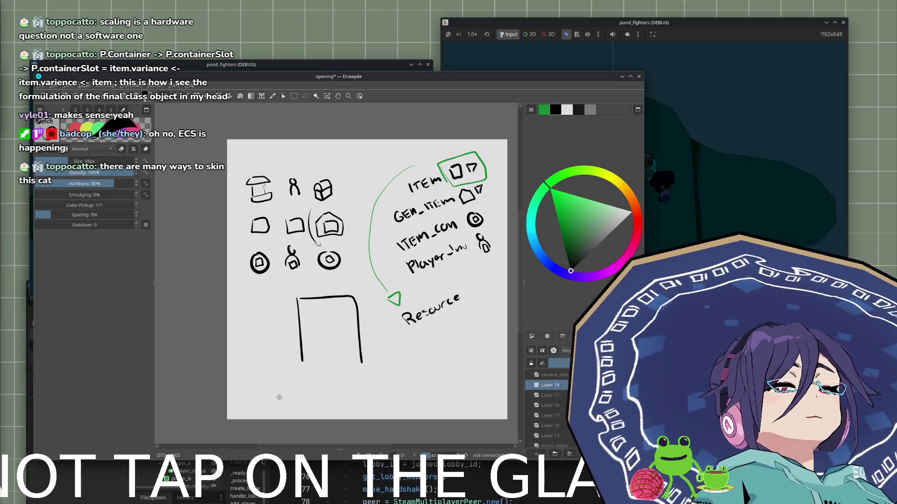
pyautogui.moveTo(302, 362); pyautogui.dragTo(364, 364)
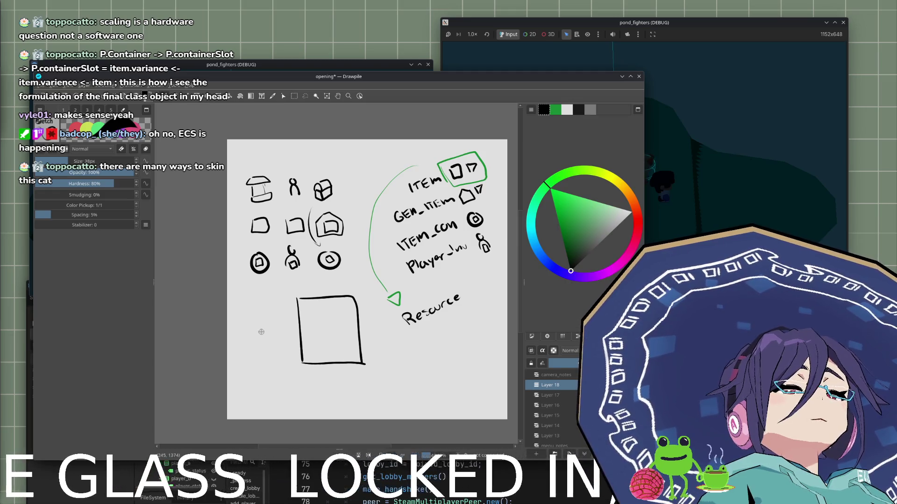
pyautogui.hotkey('ctrl', 'z')
# Erase the tall box and return to the Sketch brush to start a new shape.
pyautogui.press('e')
pyautogui.moveTo(315, 356)
pyautogui.mouseDown()
pyautogui.moveTo(301, 338)
pyautogui.moveTo(300, 312)
pyautogui.moveTo(318, 293)
pyautogui.moveTo(358, 322)
pyautogui.moveTo(360, 362)
pyautogui.mouseUp()
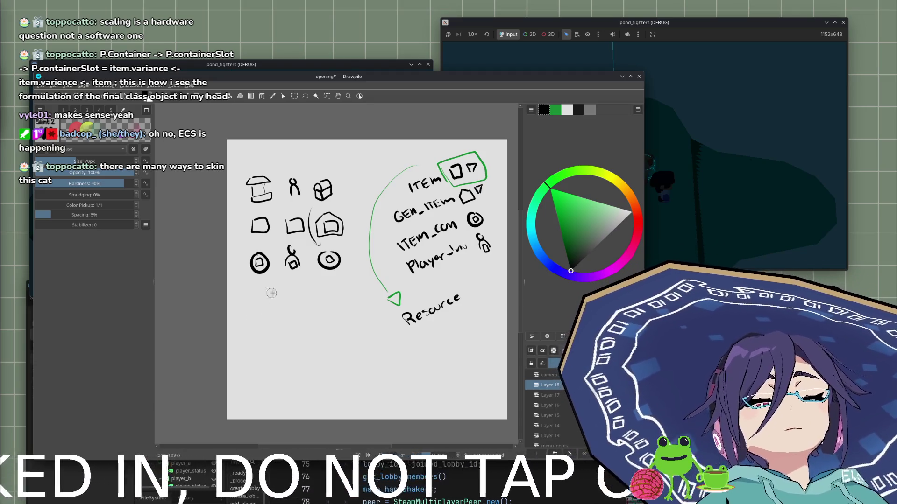
pyautogui.press('e')
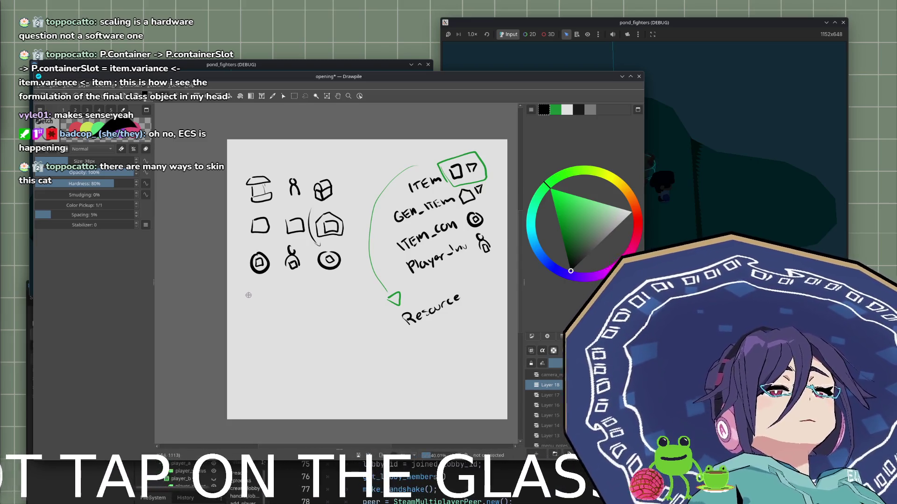
pyautogui.moveTo(246, 294)
pyautogui.mouseDown()
pyautogui.moveTo(249, 335)
pyautogui.moveTo(309, 291)
pyautogui.moveTo(310, 330)
pyautogui.moveTo(299, 299)
pyautogui.moveTo(293, 308)
pyautogui.mouseUp()
# Add ruled lines inside the new box and jot a small squiggle note at its top-right corner.
pyautogui.hotkey('ctrl', 'z')
pyautogui.moveTo(252, 320)
pyautogui.mouseDown()
pyautogui.moveTo(291, 316)
pyautogui.moveTo(285, 323)
pyautogui.mouseUp()
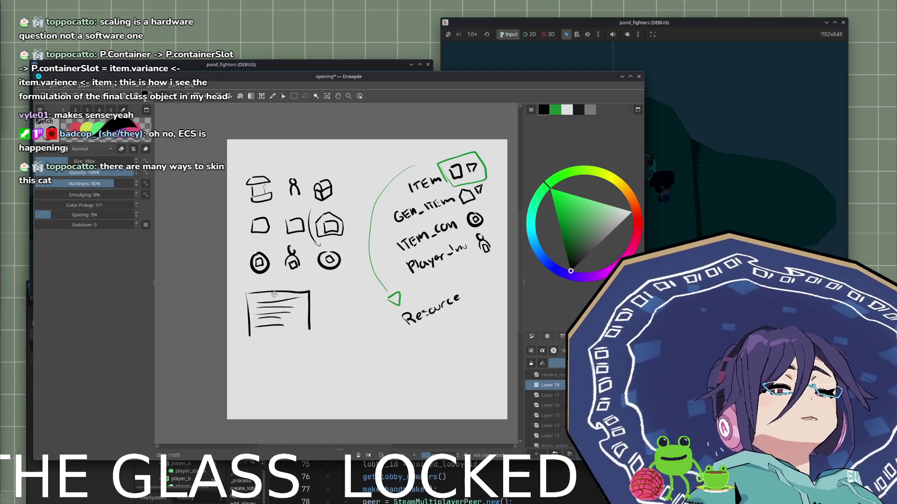
pyautogui.moveTo(319, 291); pyautogui.dragTo(335, 299)
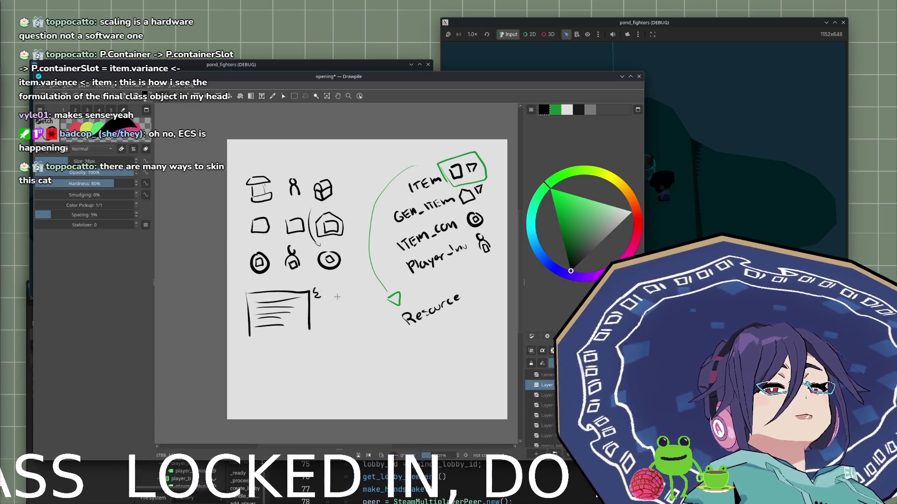
pyautogui.hotkey('ctrl', 'z')
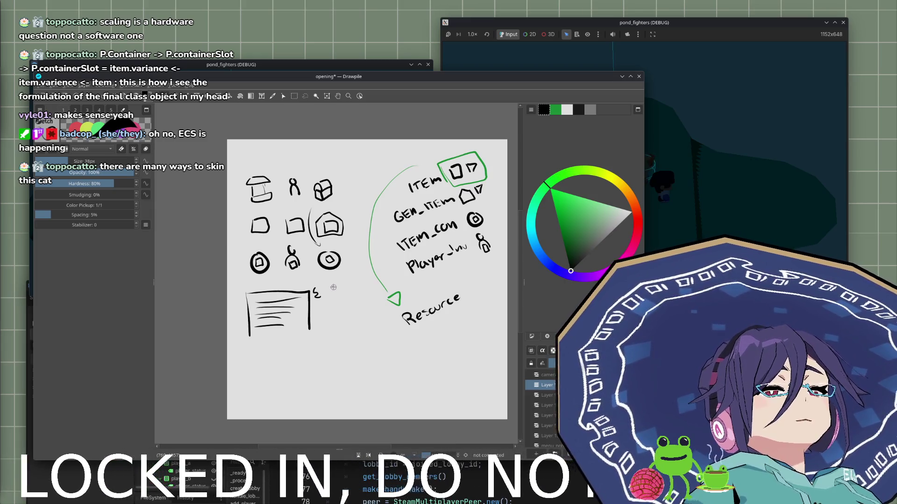
pyautogui.moveTo(333, 287); pyautogui.dragTo(334, 299)
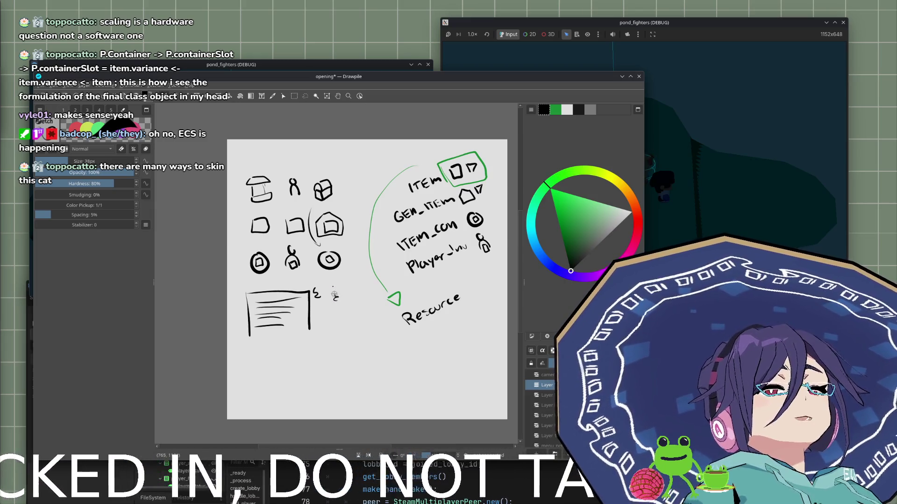
pyautogui.hotkey('ctrl', 'z')
pyautogui.hotkey('ctrl', 'z')
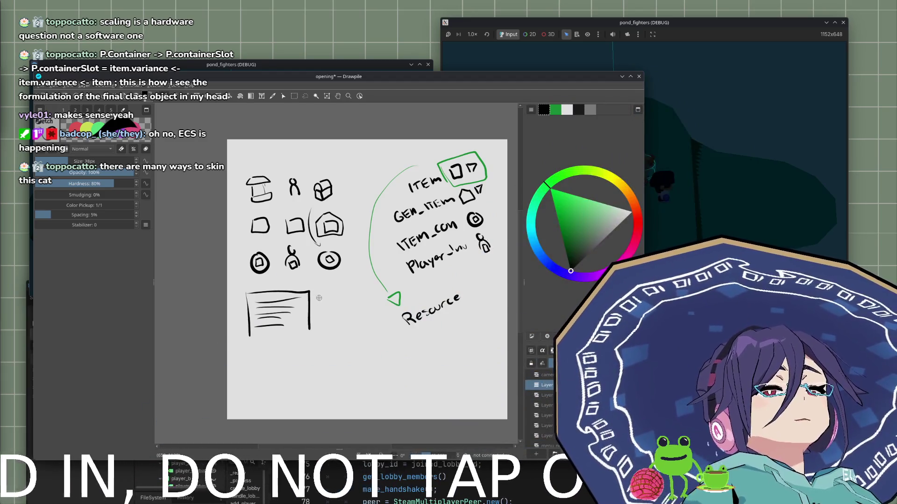
pyautogui.moveTo(316, 287)
pyautogui.mouseDown()
pyautogui.moveTo(316, 297)
pyautogui.moveTo(340, 292)
pyautogui.moveTo(335, 297)
pyautogui.moveTo(329, 283)
pyautogui.moveTo(335, 292)
pyautogui.mouseUp()
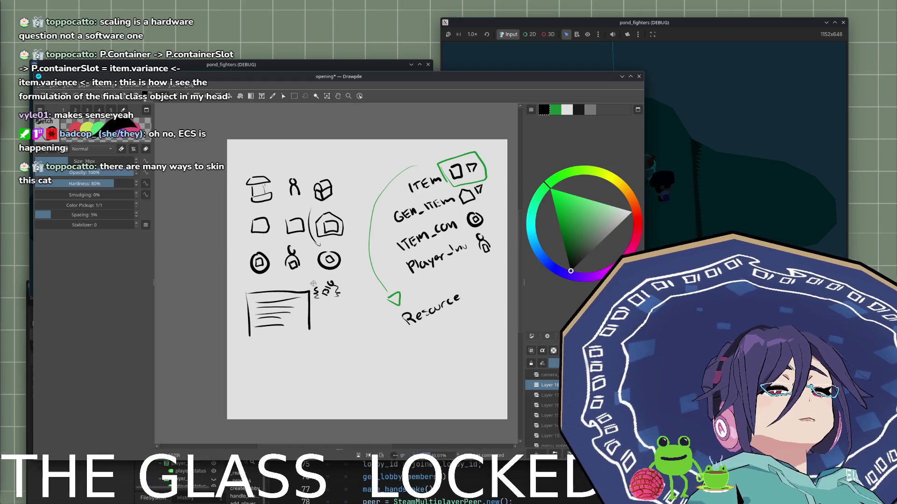
pyautogui.moveTo(314, 280)
pyautogui.mouseDown()
pyautogui.moveTo(312, 293)
pyautogui.moveTo(342, 311)
pyautogui.moveTo(347, 350)
pyautogui.mouseUp()
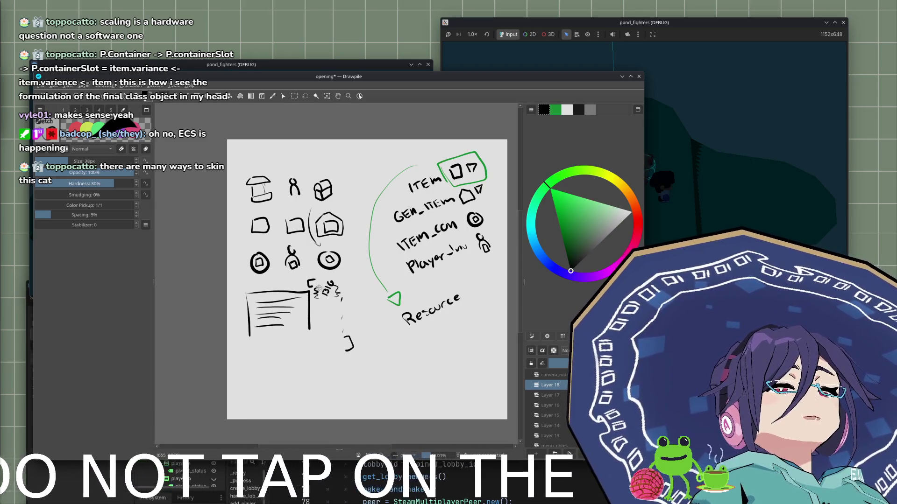
# Undo the misplaced closing bracket and redraw it lower, below the squiggle note.
pyautogui.hotkey('ctrl', 'z')
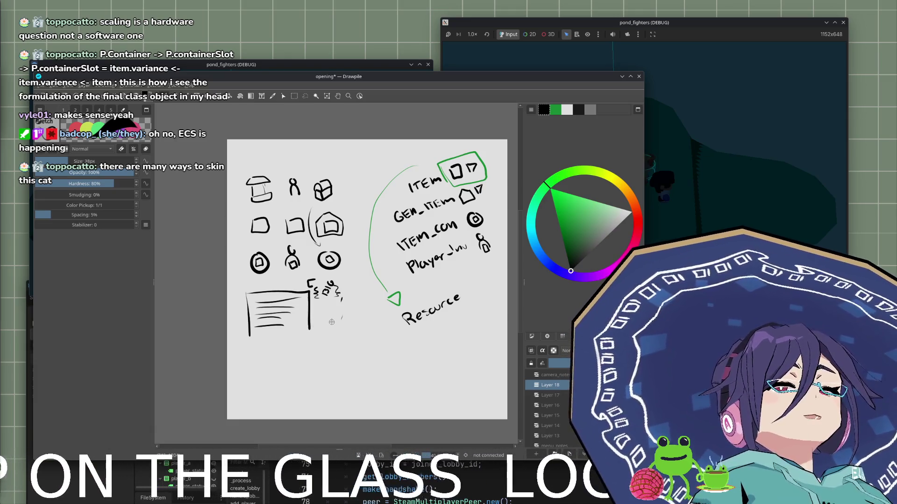
pyautogui.moveTo(343, 330); pyautogui.dragTo(345, 348)
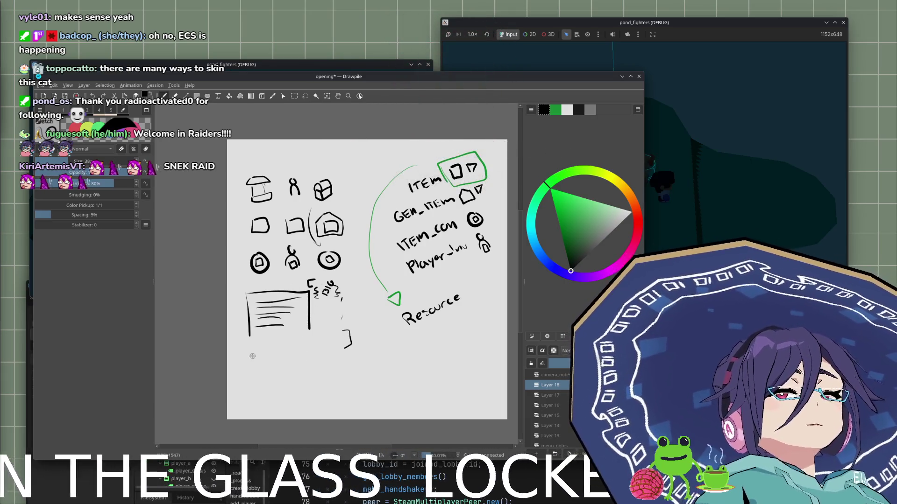
# Hand-write MAP below the lined box and the bracketed label marks beneath it, undoing stray strokes.
pyautogui.moveTo(252, 367)
pyautogui.mouseDown()
pyautogui.moveTo(317, 336)
pyautogui.moveTo(329, 344)
pyautogui.mouseUp()
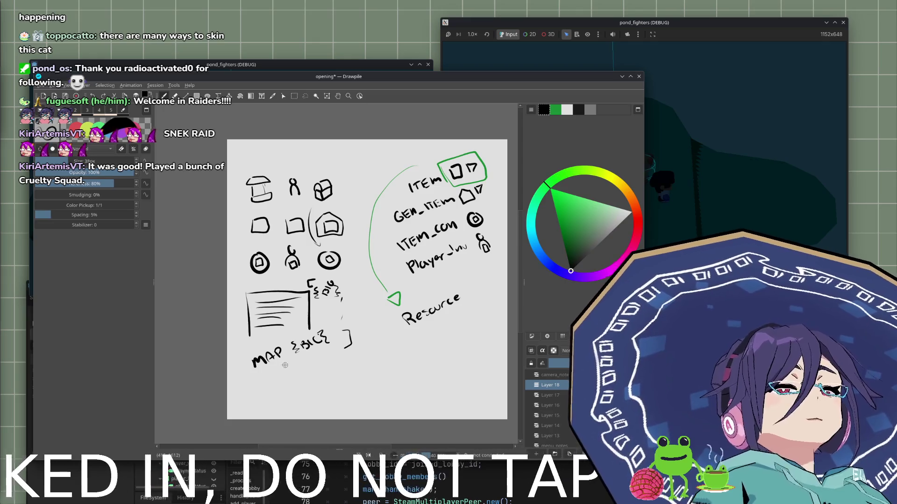
pyautogui.moveTo(286, 367); pyautogui.dragTo(297, 362)
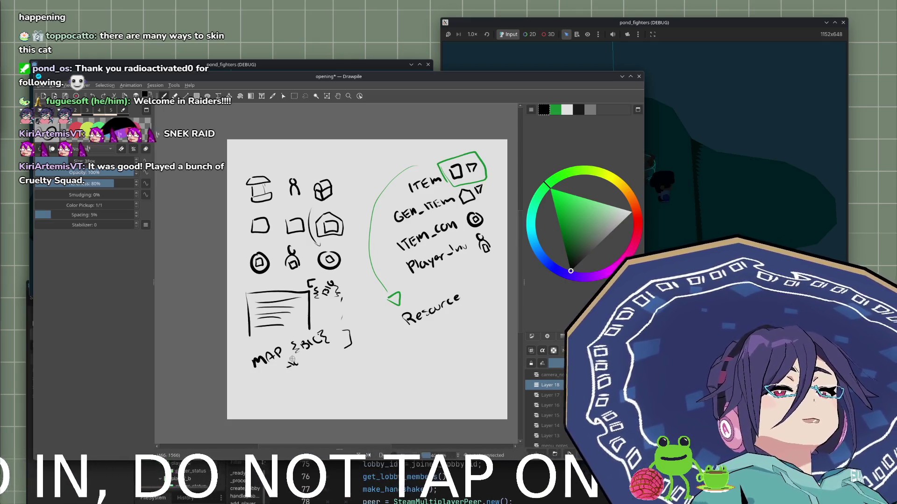
pyautogui.hotkey('ctrl', 'z')
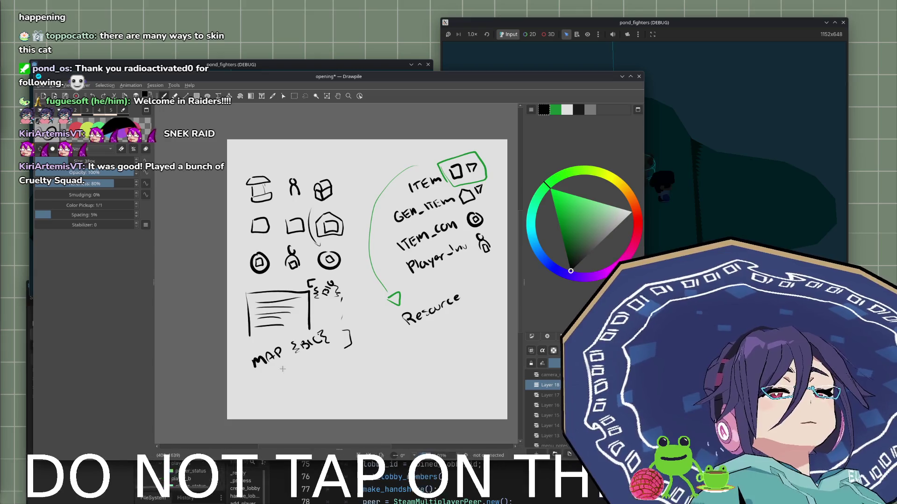
pyautogui.moveTo(280, 367)
pyautogui.mouseDown()
pyautogui.moveTo(314, 356)
pyautogui.moveTo(293, 367)
pyautogui.mouseUp()
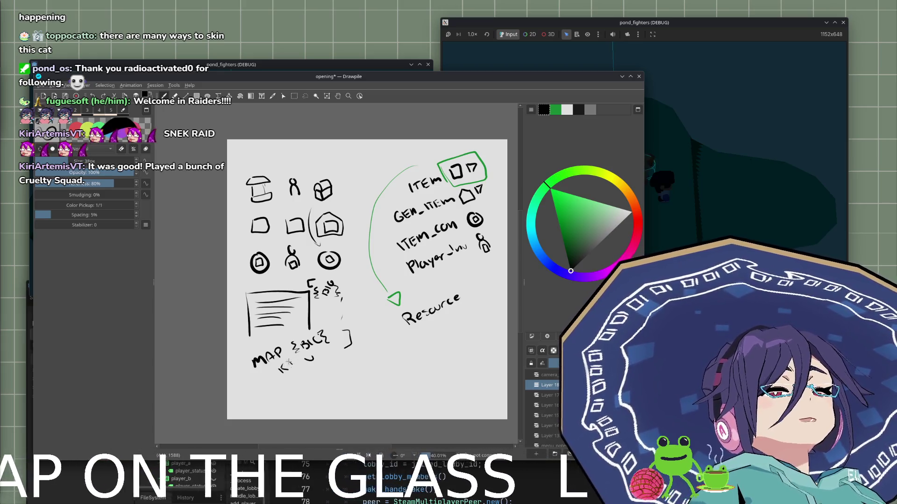
pyautogui.moveTo(312, 372)
pyautogui.mouseDown()
pyautogui.moveTo(318, 383)
pyautogui.moveTo(325, 375)
pyautogui.mouseUp()
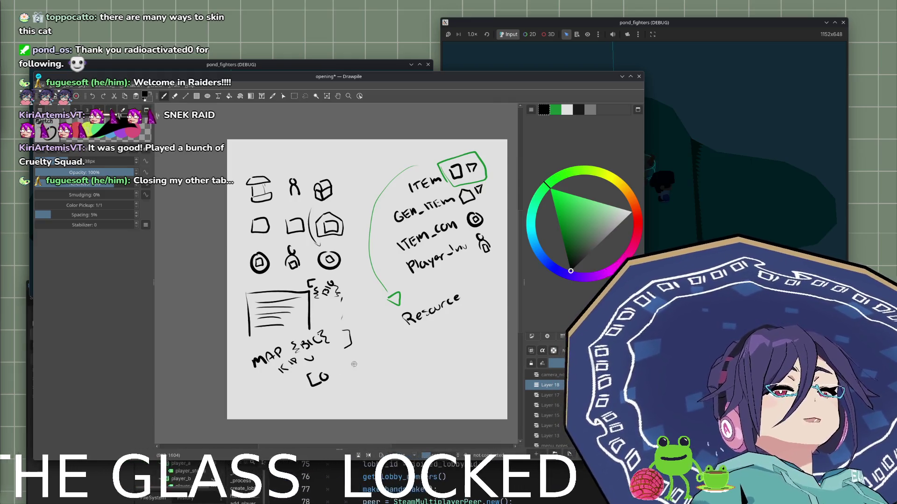
pyautogui.hotkey('ctrl', 'z')
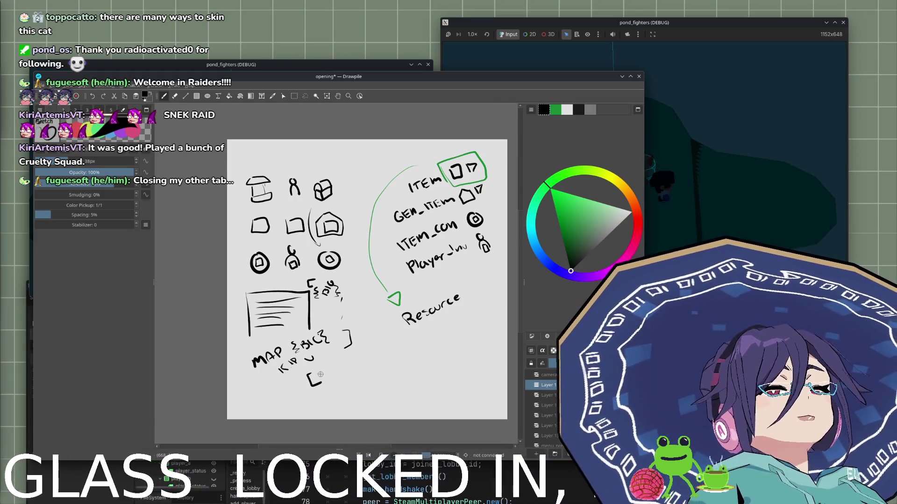
pyautogui.moveTo(323, 374)
pyautogui.mouseDown()
pyautogui.moveTo(325, 382)
pyautogui.moveTo(363, 370)
pyautogui.mouseUp()
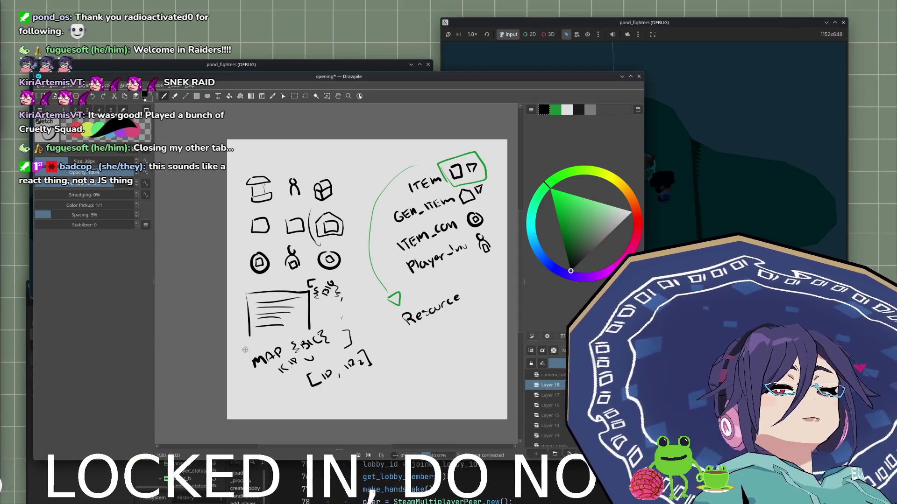
# Try drawing curves around the MAP sketch, undoing the attempts that miss.
pyautogui.moveTo(248, 350); pyautogui.dragTo(290, 395)
pyautogui.hotkey('ctrl', 'z')
pyautogui.moveTo(330, 322); pyautogui.dragTo(368, 373)
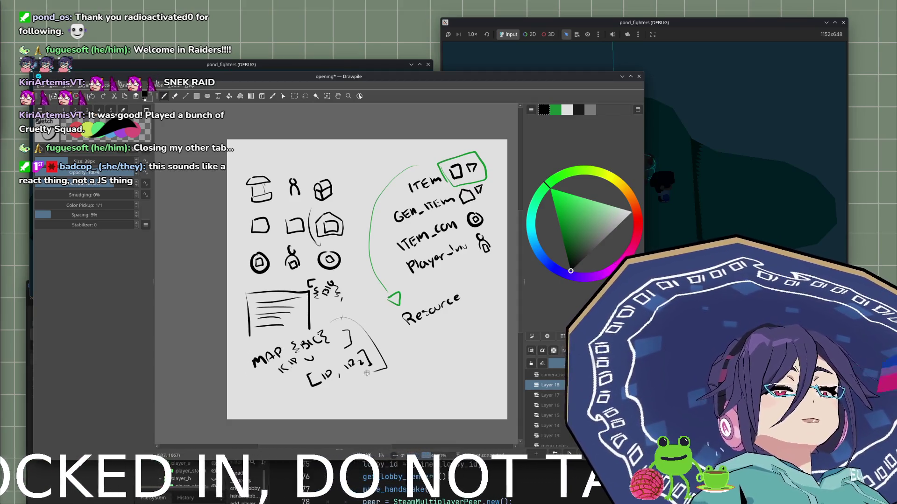
pyautogui.moveTo(244, 355)
pyautogui.mouseDown()
pyautogui.moveTo(297, 406)
pyautogui.moveTo(241, 362)
pyautogui.moveTo(260, 345)
pyautogui.mouseUp()
pyautogui.hotkey('ctrl', 'z')
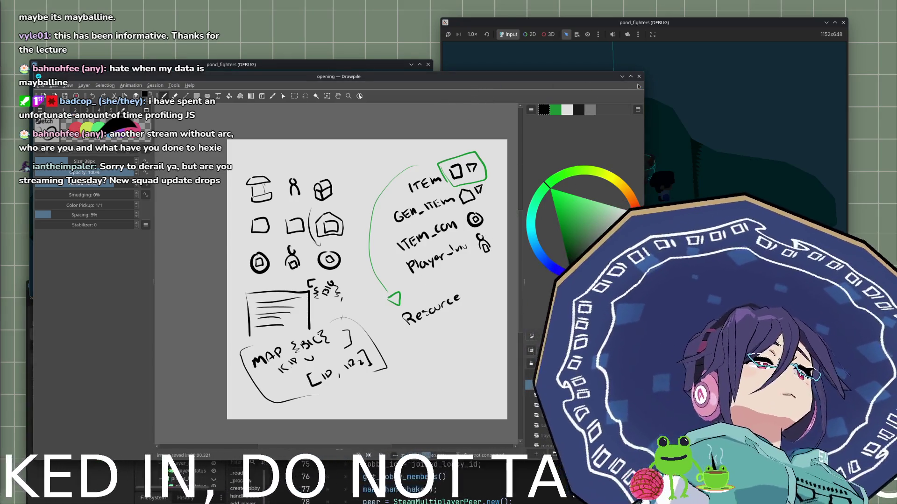
# Close the saved 'opening' drawing in Drawpile.
pyautogui.click(639, 76)
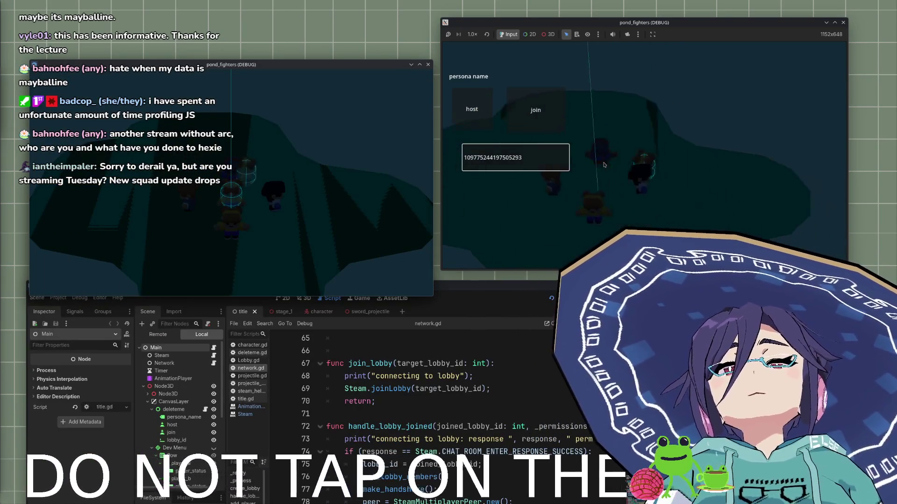
# Move keyboard focus to the lobby-ID field and Tab through to the join button.
pyautogui.press('Down')
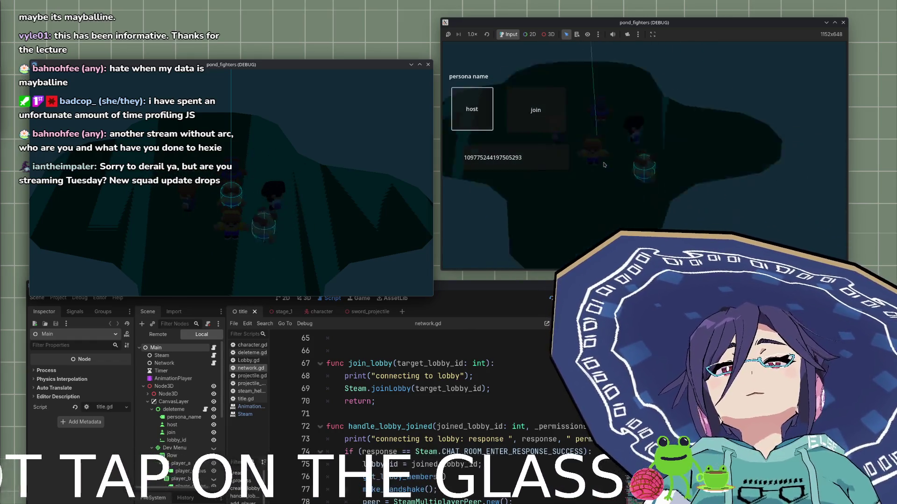
pyautogui.press('Tab')
pyautogui.press('Tab')
pyautogui.press('Tab')
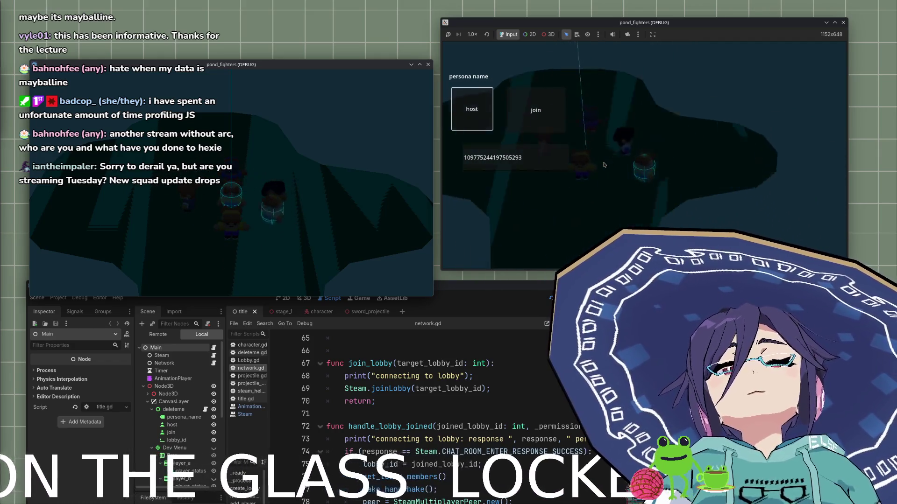
pyautogui.press('Tab')
pyautogui.press('Tab')
pyautogui.press('Tab')
pyautogui.press('Tab')
pyautogui.press('Tab')
pyautogui.press('Tab')
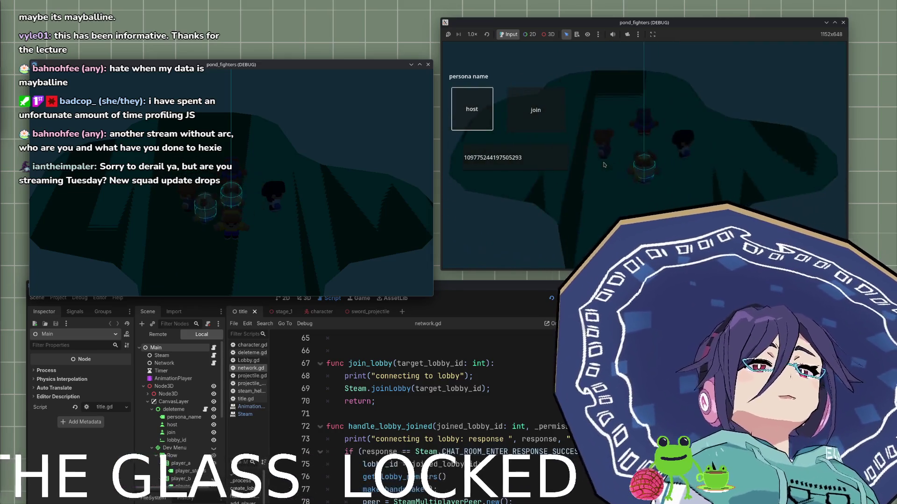
pyautogui.press('Tab')
pyautogui.press('Tab')
pyautogui.press('Tab')
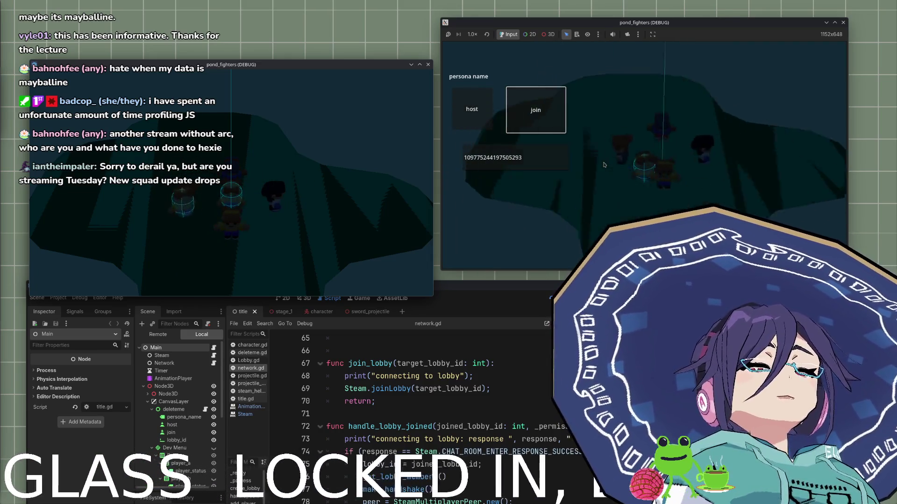
pyautogui.press('Tab')
pyautogui.press('Tab')
pyautogui.press('Tab')
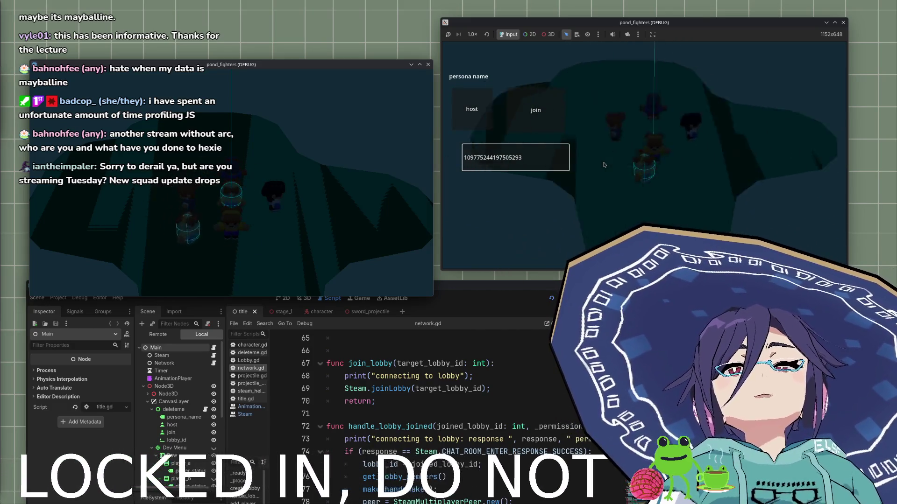
pyautogui.press('Tab')
pyautogui.press('Tab')
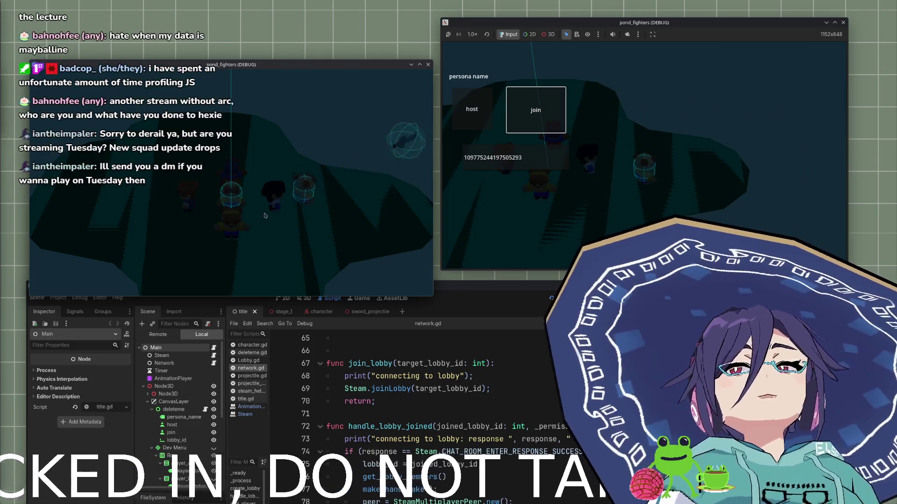
pyautogui.press('Tab')
pyautogui.press('Tab')
pyautogui.press('Tab')
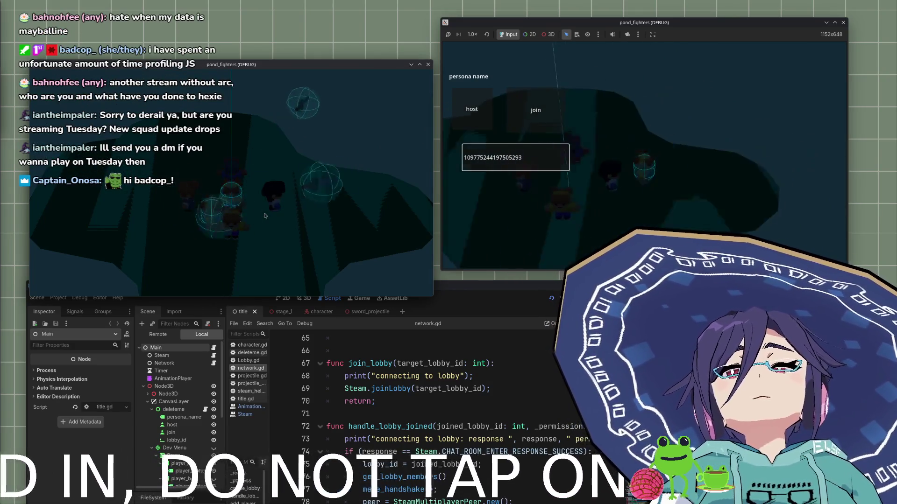
# Cycle focus between join and host with Tab and Shift+Tab, then raise the Godot editor.
pyautogui.press('Tab')
pyautogui.press('Tab')
pyautogui.press('Tab')
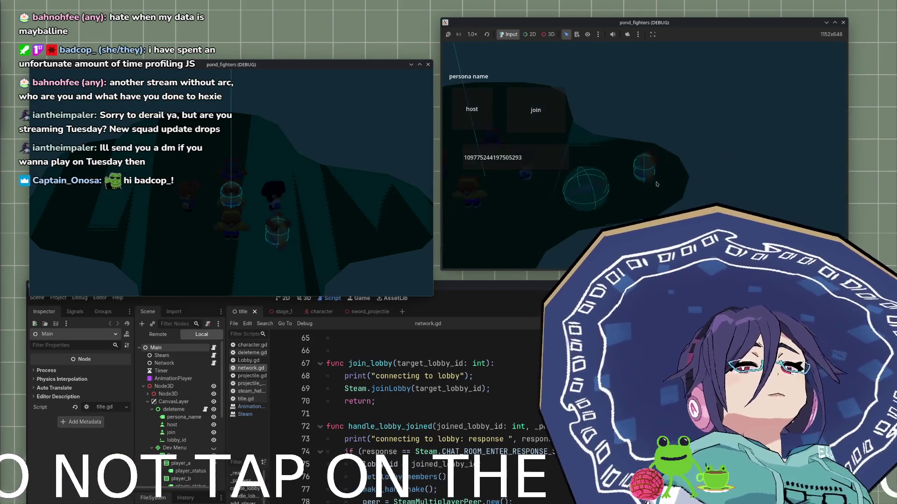
pyautogui.press('Tab')
pyautogui.press('Tab')
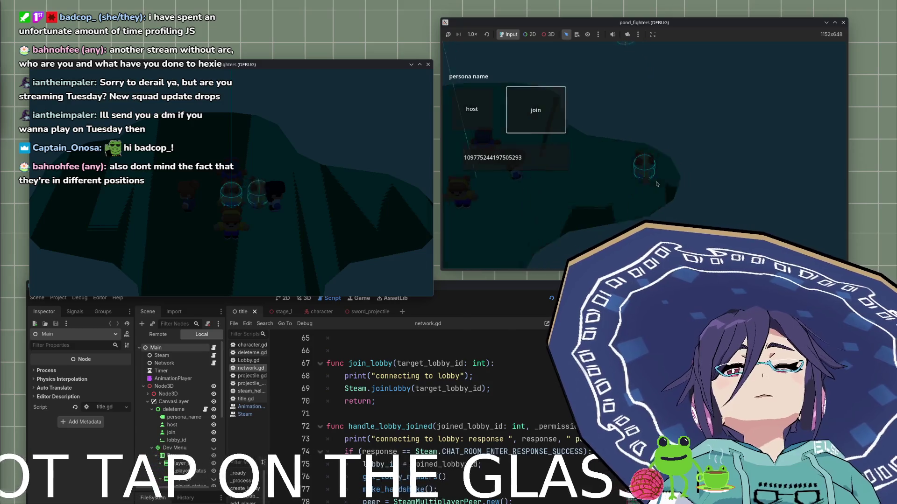
pyautogui.press('Tab')
pyautogui.press('Tab')
pyautogui.press('Tab')
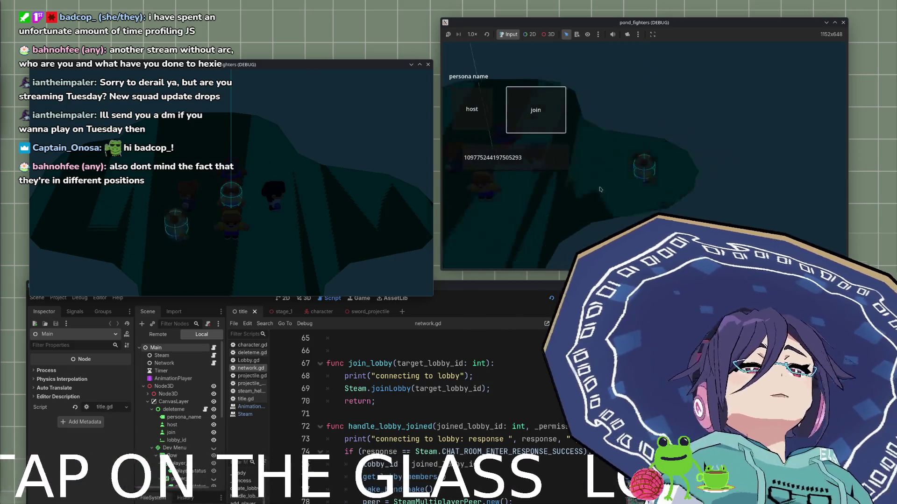
pyautogui.press('Tab')
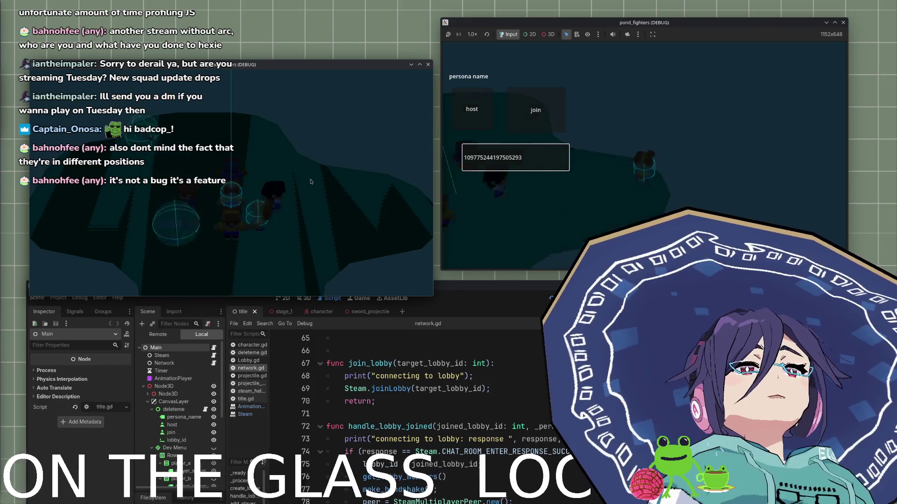
pyautogui.hotkey('shift', 'Tab')
pyautogui.hotkey('shift', 'Tab')
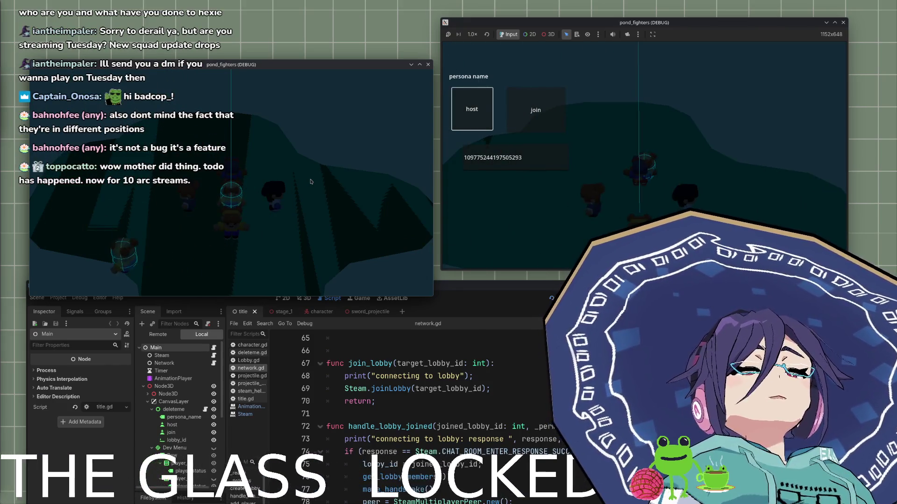
pyautogui.moveTo(525, 310); pyautogui.dragTo(528, 112)
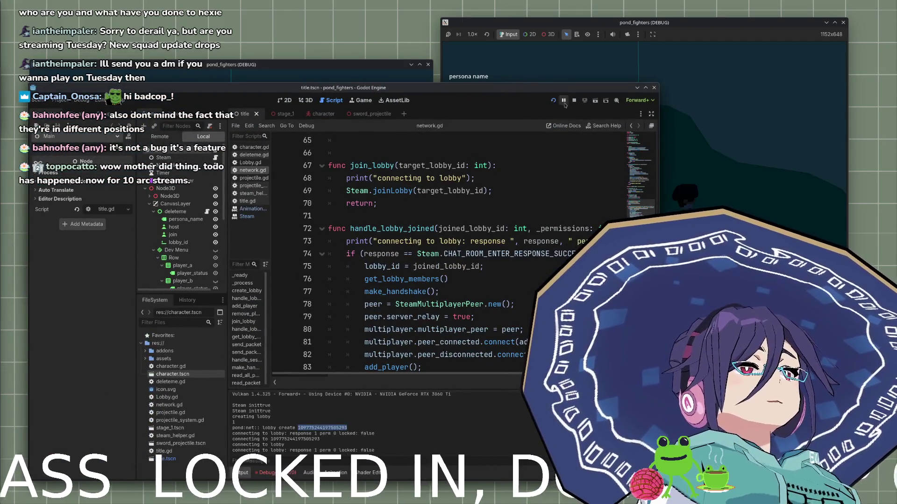
# Stop the pond_fighters debug session from the Godot toolbar.
pyautogui.click(574, 100)
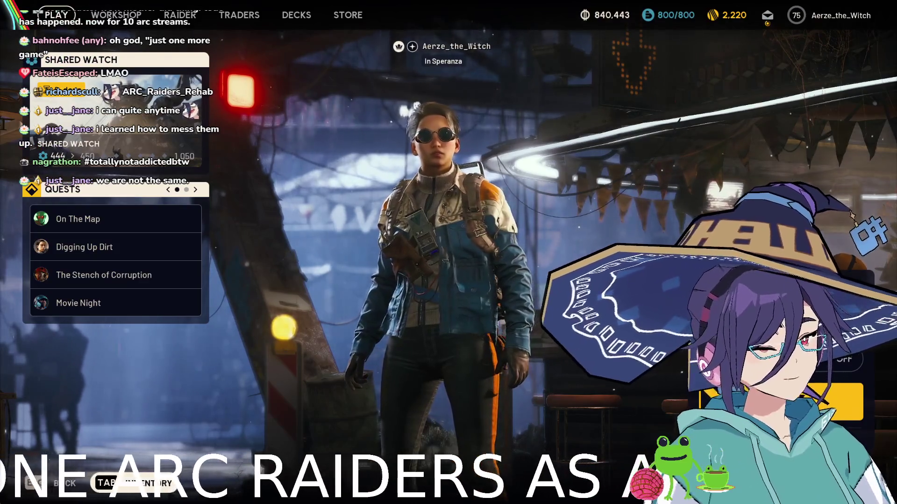
# Check the friends list from the system menu and return to the lobby.
pyautogui.press('Escape')
pyautogui.click(374, 75)
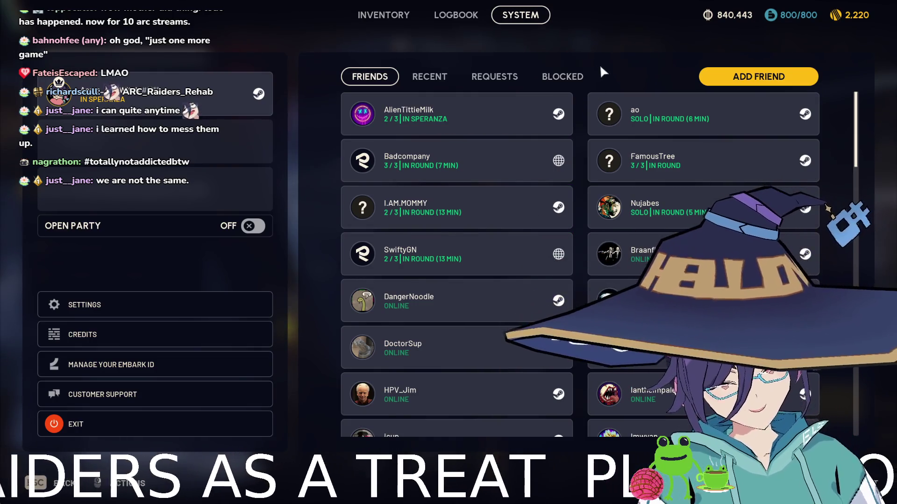
pyautogui.press('Escape')
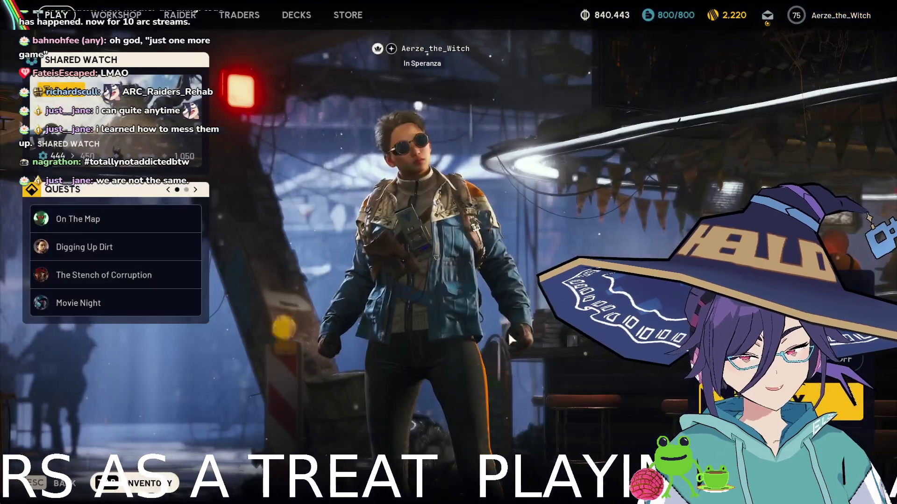
# Remove the defibrillators from the quick-use slots in the inventory loadout.
pyautogui.press('Tab')
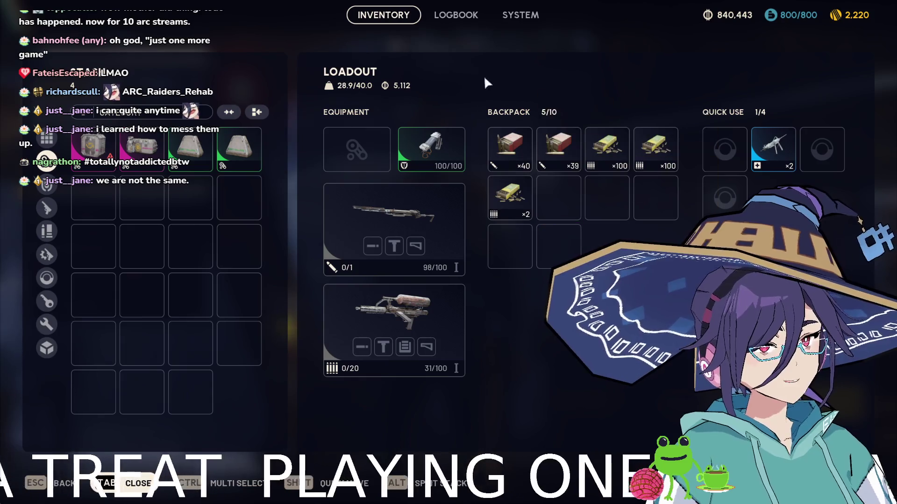
pyautogui.keyDown('shift'); pyautogui.click(773, 148); pyautogui.keyUp('shift')
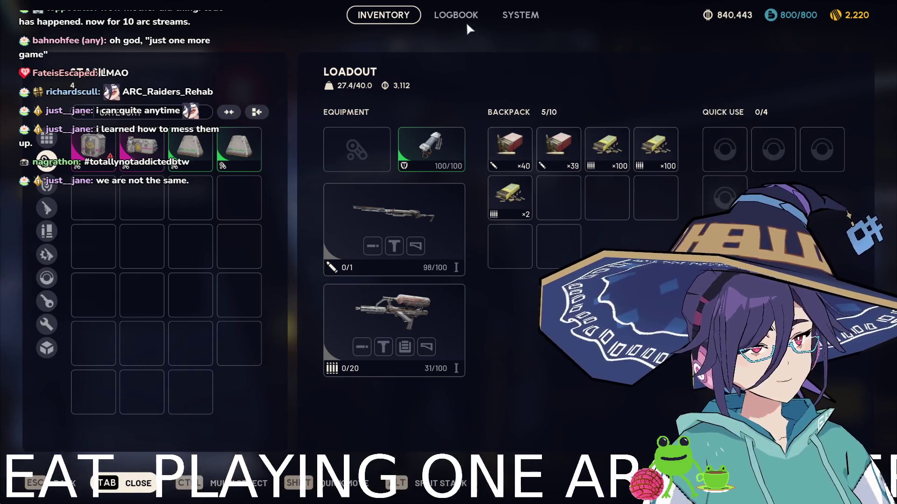
pyautogui.press('Tab')
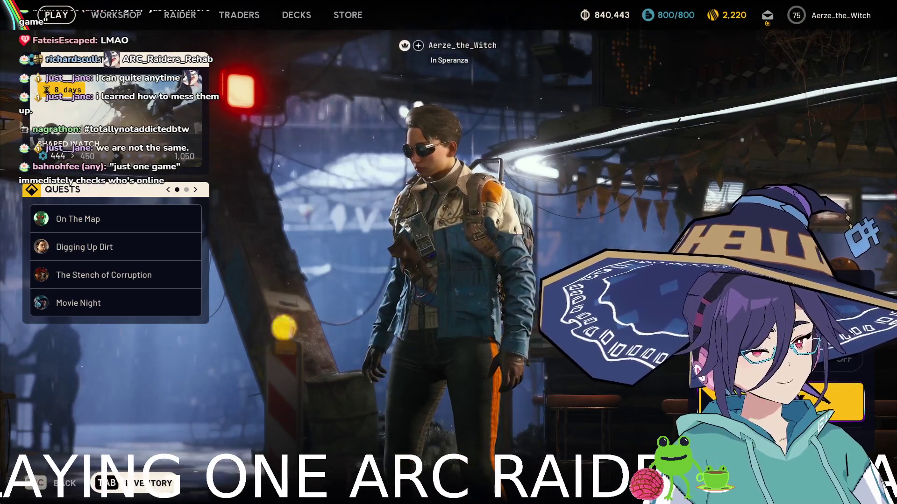
# Go to map selection and the raid loadout, then back out to the lobby.
pyautogui.press('space')
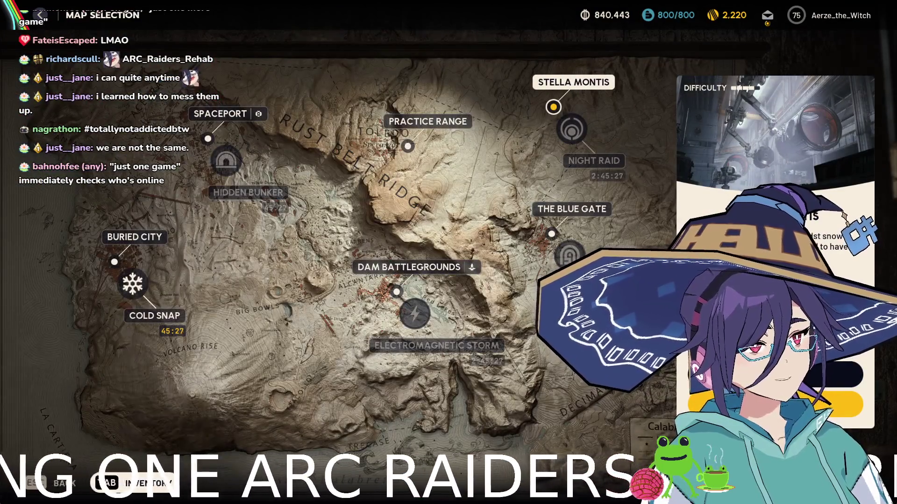
pyautogui.press('space')
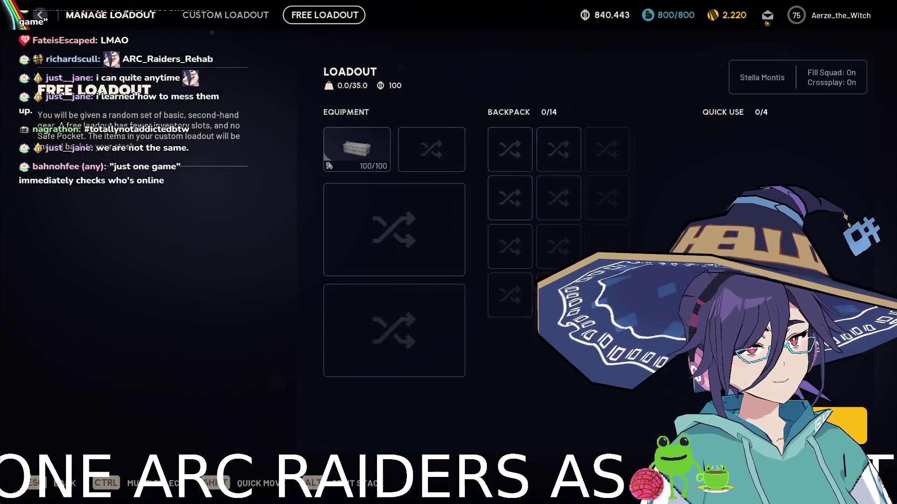
pyautogui.press('Escape')
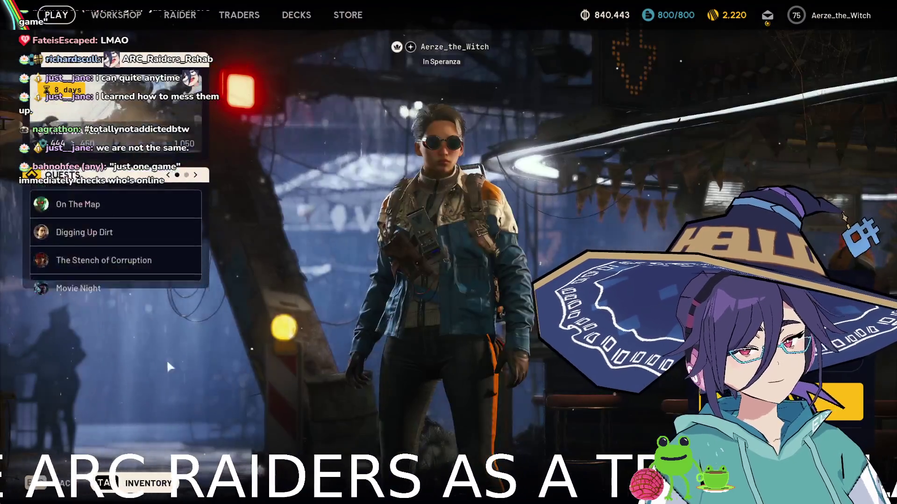
# Turn party voice chat volume down to 0% in Audio settings and return to the lobby.
pyautogui.press('Escape')
pyautogui.click(143, 305)
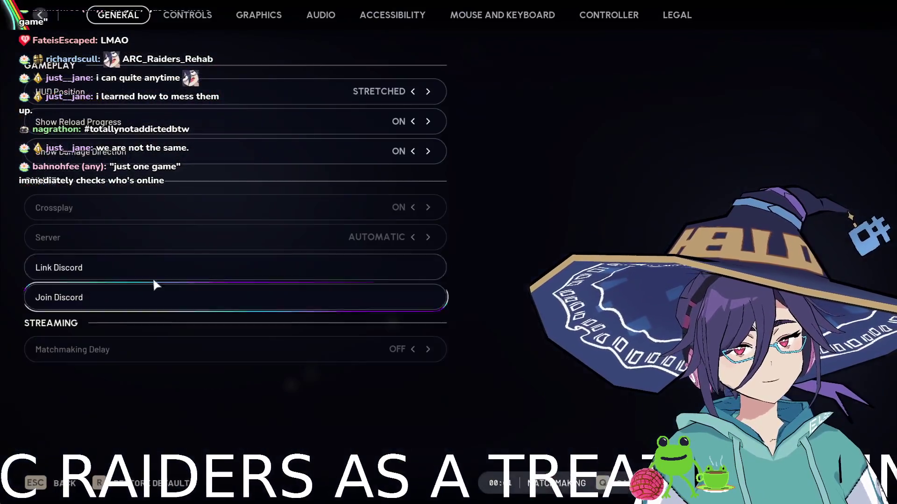
pyautogui.click(316, 17)
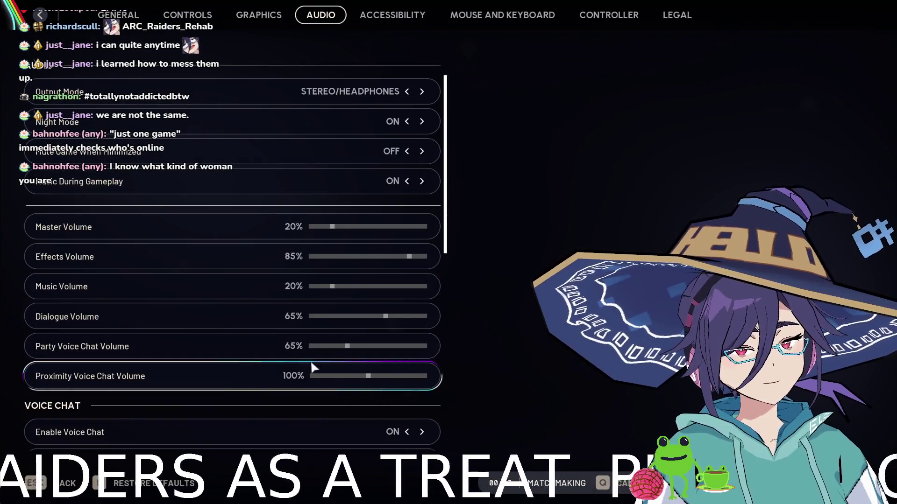
pyautogui.moveTo(341, 348); pyautogui.dragTo(306, 348)
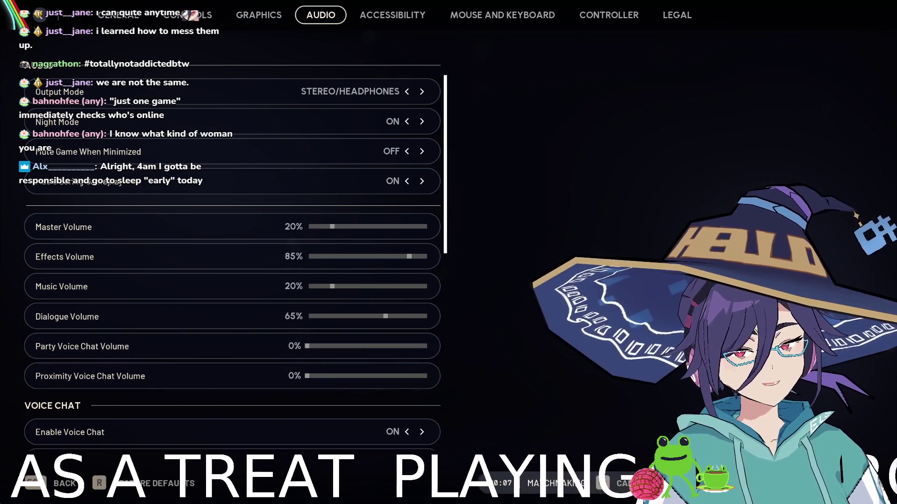
pyautogui.press('Escape')
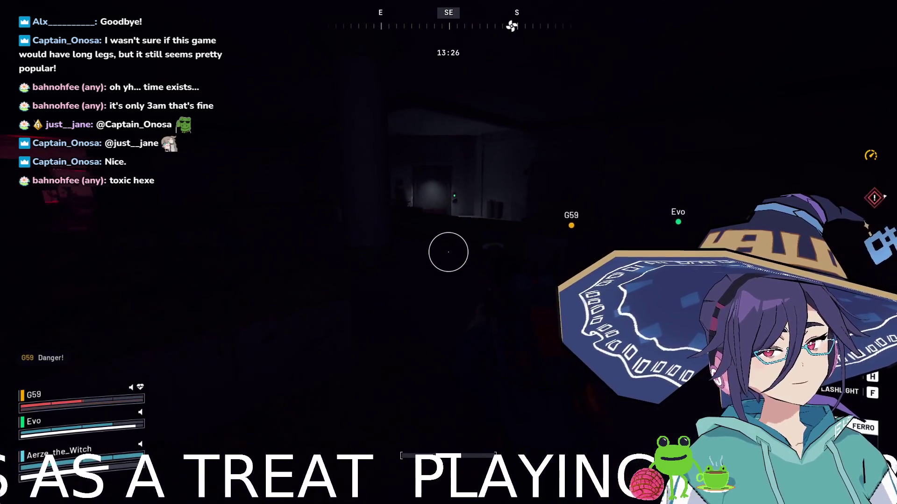
# Open the keypad door and head down the stairwell and dark corridor toward the lit doorway.
pyautogui.press('w')
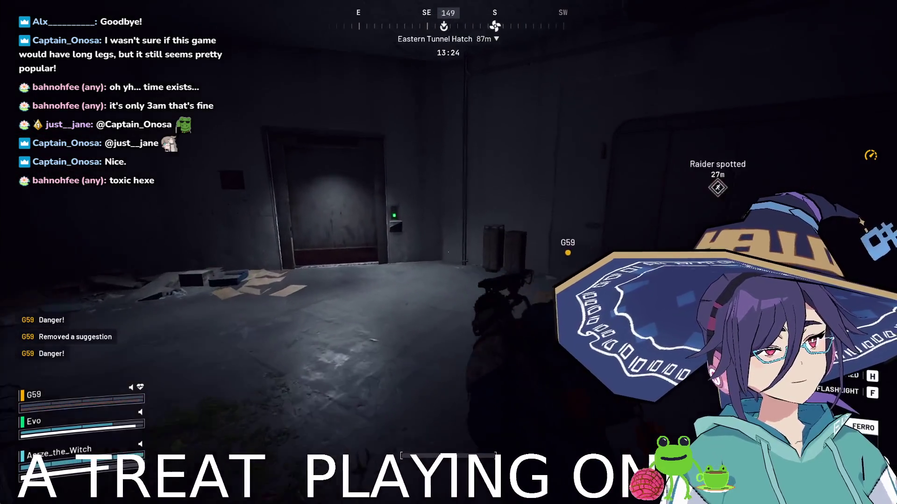
pyautogui.press('e')
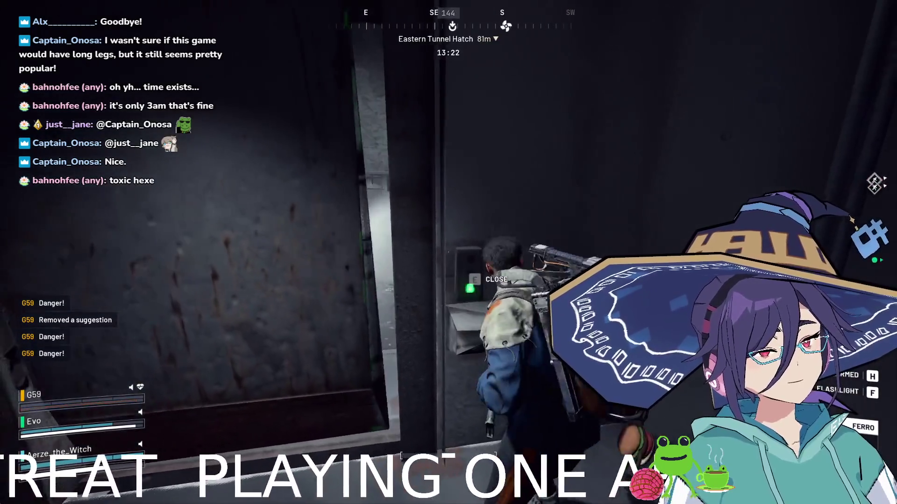
pyautogui.press('w')
pyautogui.press('w')
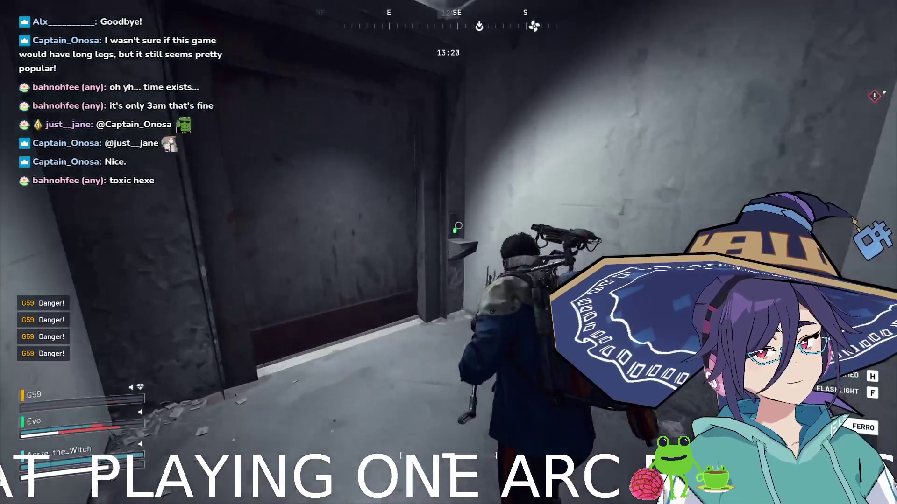
pyautogui.press('w')
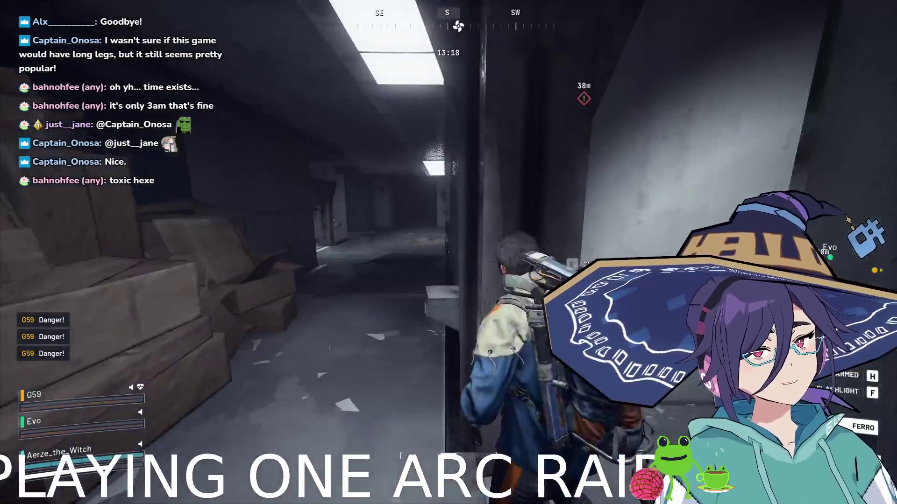
pyautogui.press('w')
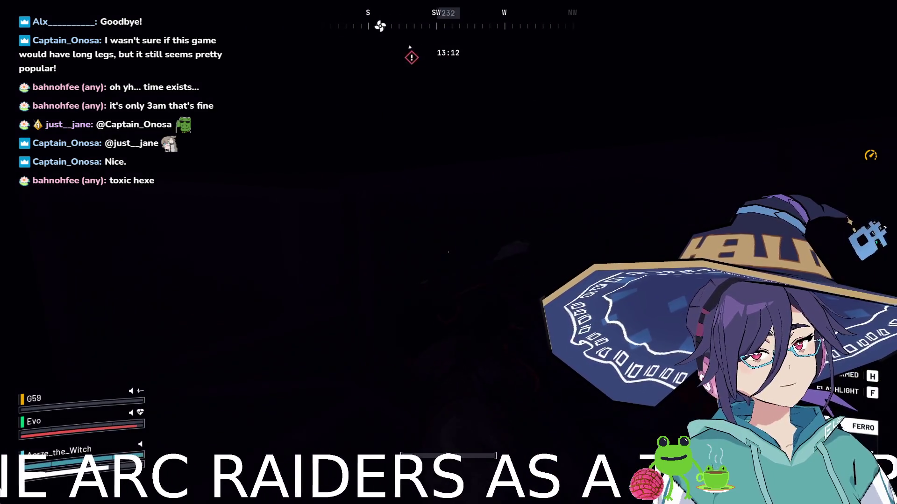
pyautogui.press('w')
pyautogui.press('w')
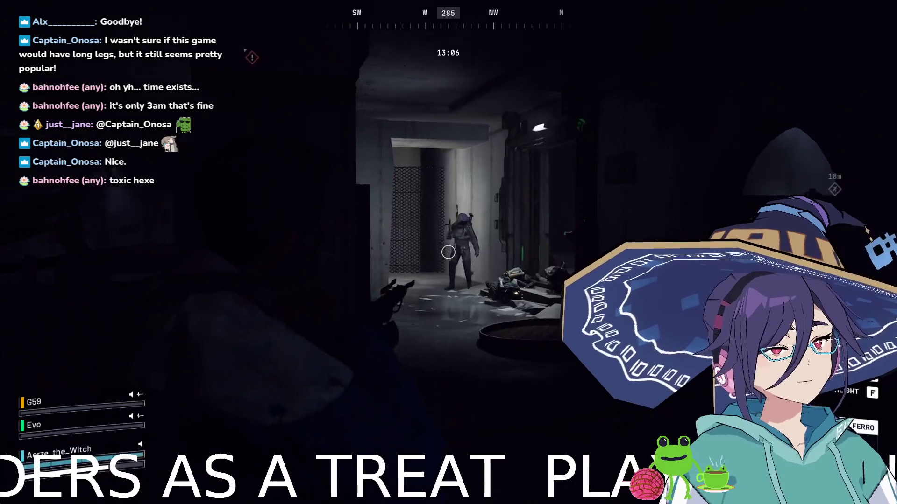
# Shoot the enemy in the lit doorway and keep firing into the smoke-filled room.
pyautogui.click(448, 253)
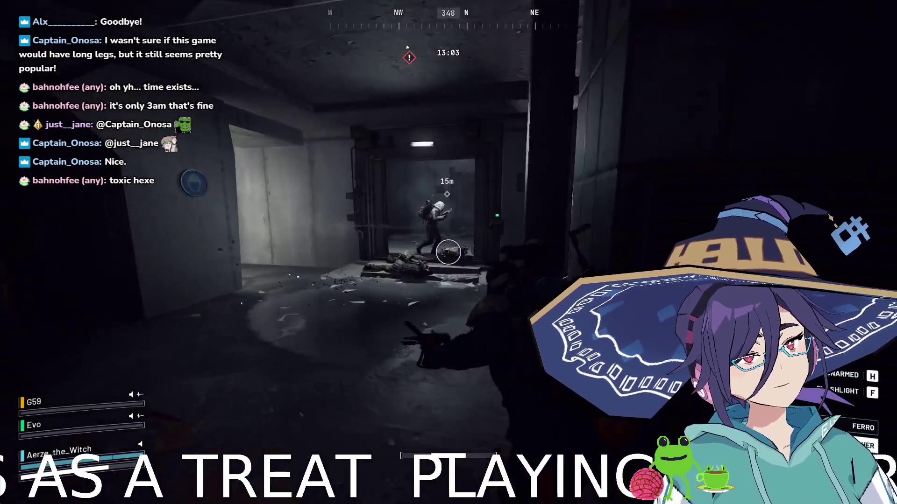
pyautogui.click(448, 252)
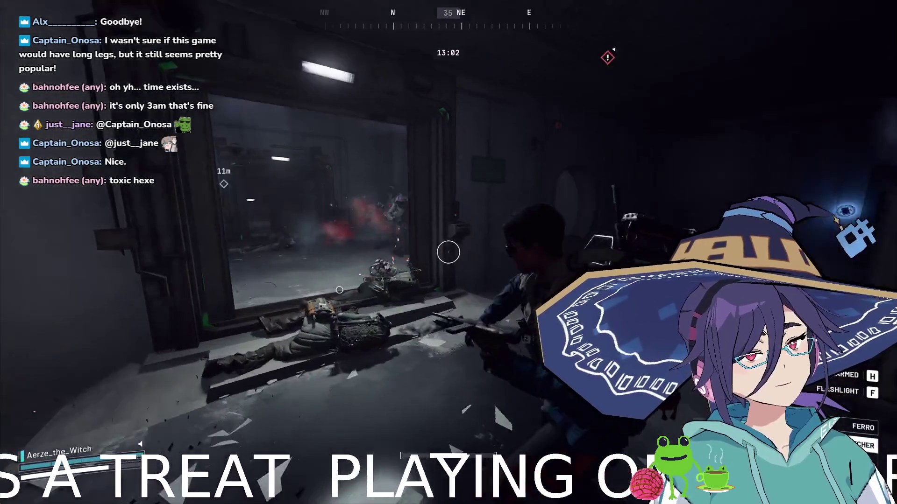
pyautogui.click(448, 252)
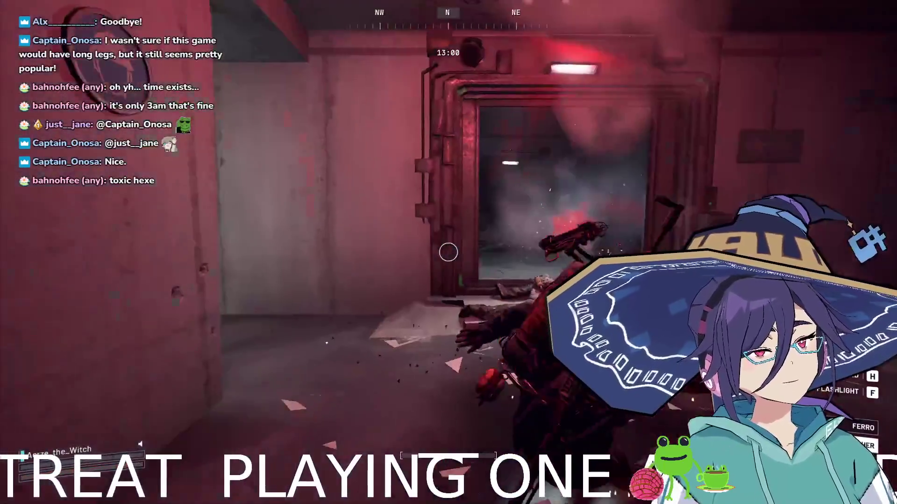
pyautogui.click(448, 252)
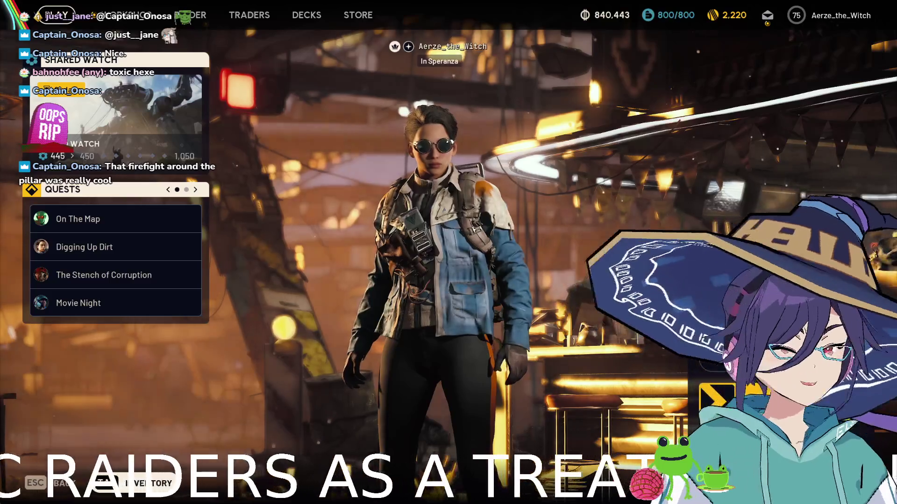
# Open the raid map selection from the Speranza lobby.
pyautogui.press('Return')
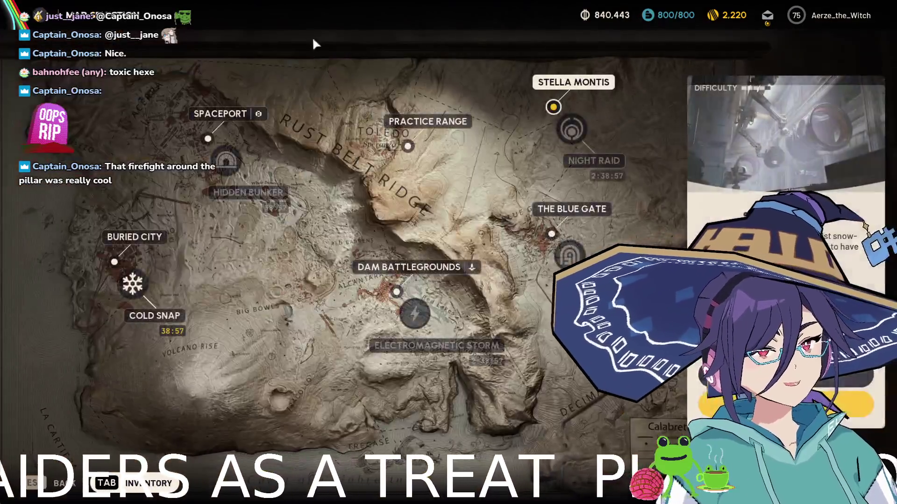
# Open the loadout for the selected map, then back out of it.
pyautogui.press('Return')
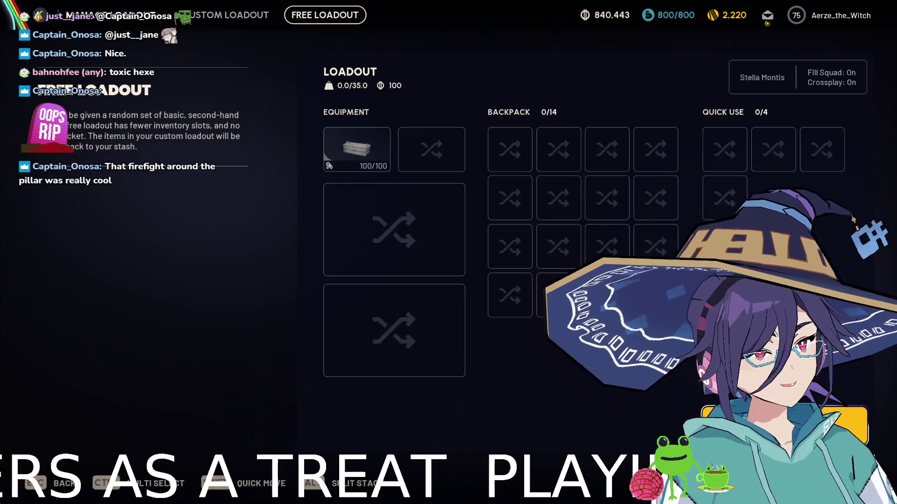
pyautogui.press('Escape')
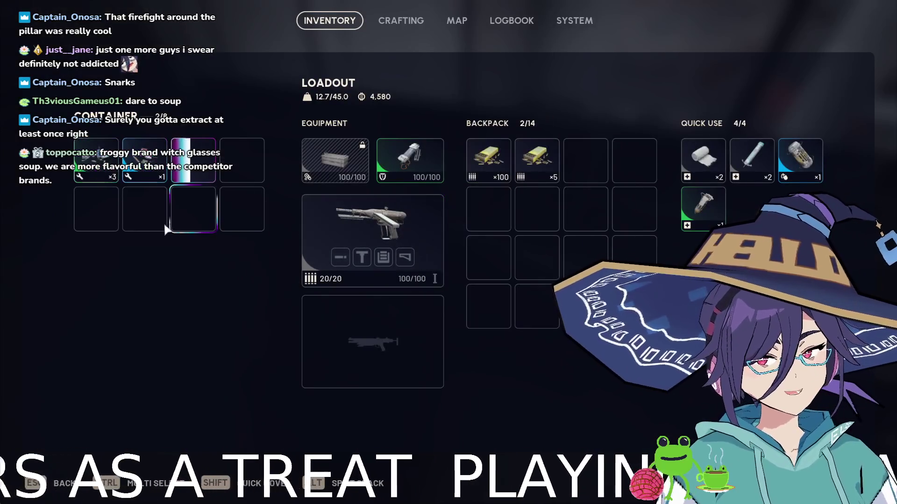
# Move three container items into the backpack and close the inventory.
pyautogui.keyDown('shift'); pyautogui.click(96, 160); pyautogui.keyUp('shift')
pyautogui.keyDown('shift'); pyautogui.click(144, 160); pyautogui.keyUp('shift')
pyautogui.keyDown('shift'); pyautogui.click(197, 168); pyautogui.keyUp('shift')
pyautogui.press('Escape')
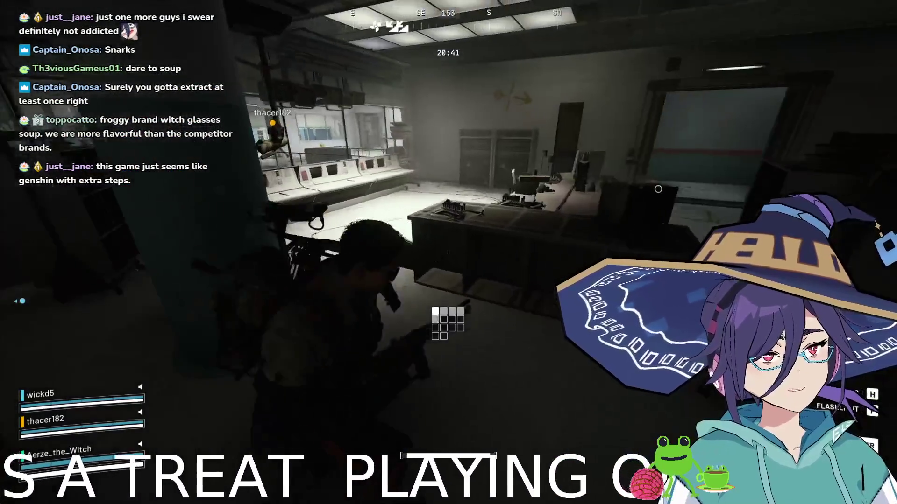
# Run through the corridors and North Wing balcony into the hall with the spider robot.
pyautogui.press('w')
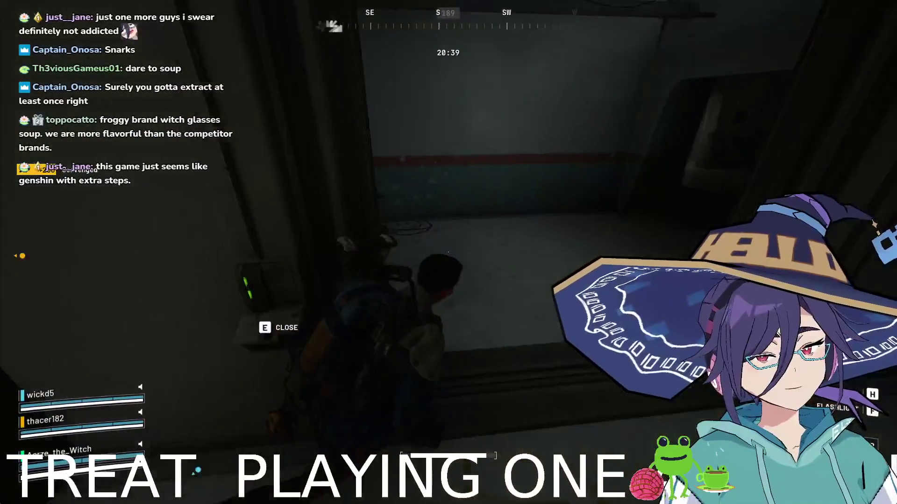
pyautogui.press('w')
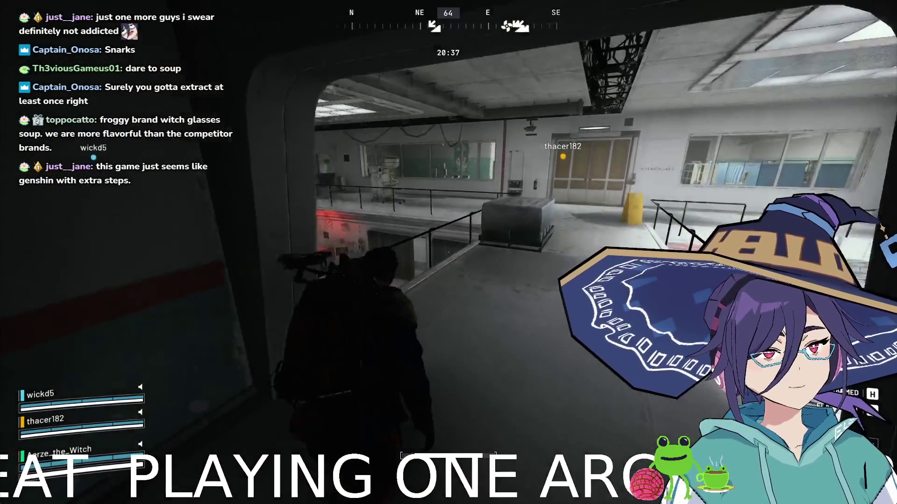
pyautogui.press('w')
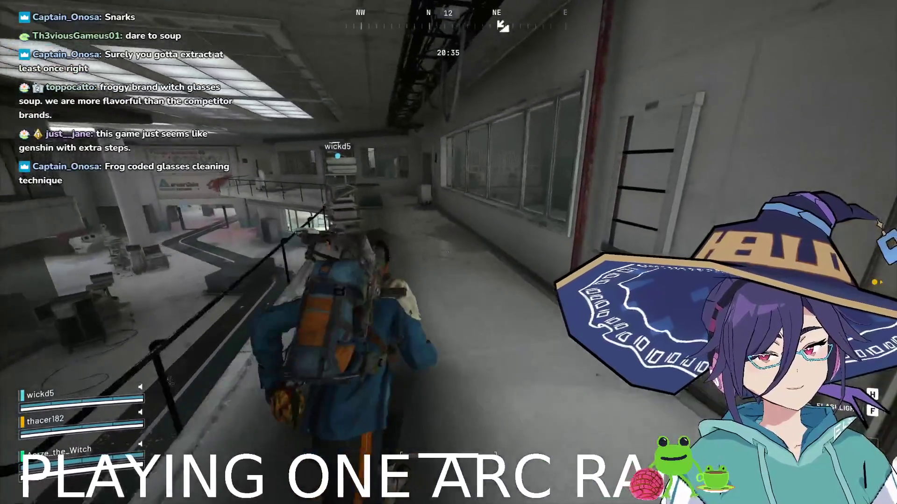
pyautogui.press('w')
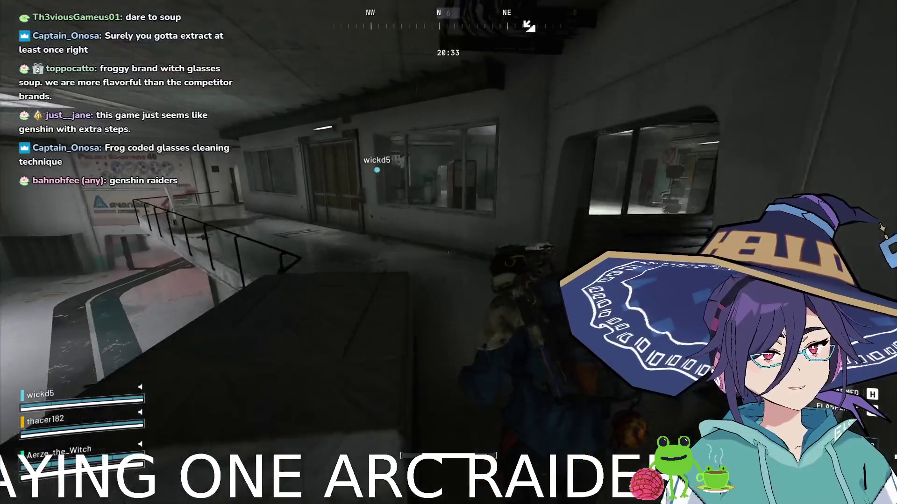
pyautogui.press('w')
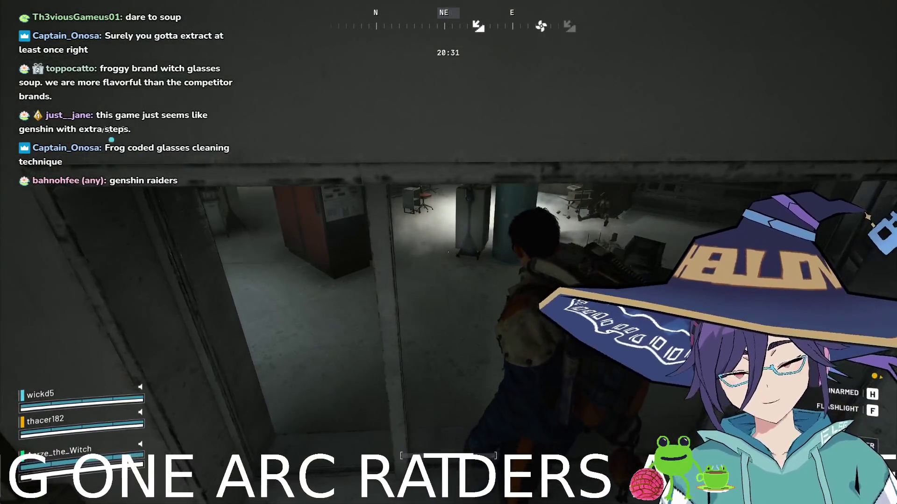
pyautogui.press('w')
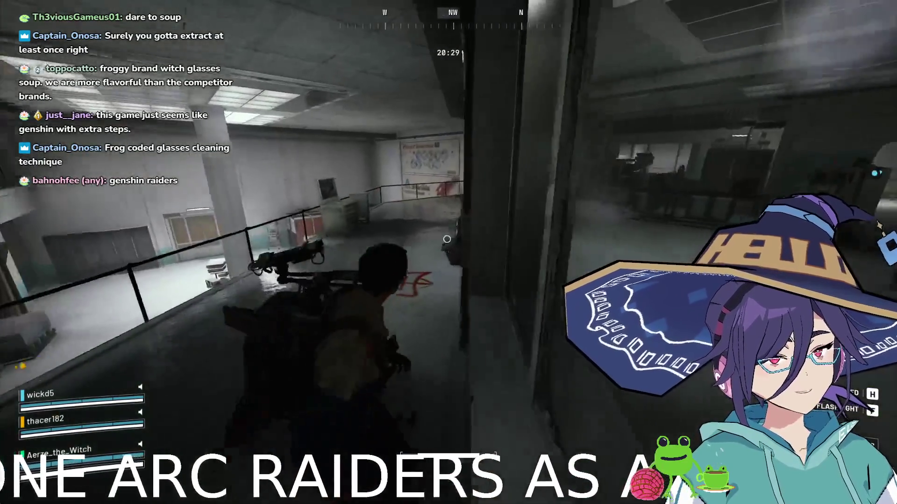
pyautogui.press('w')
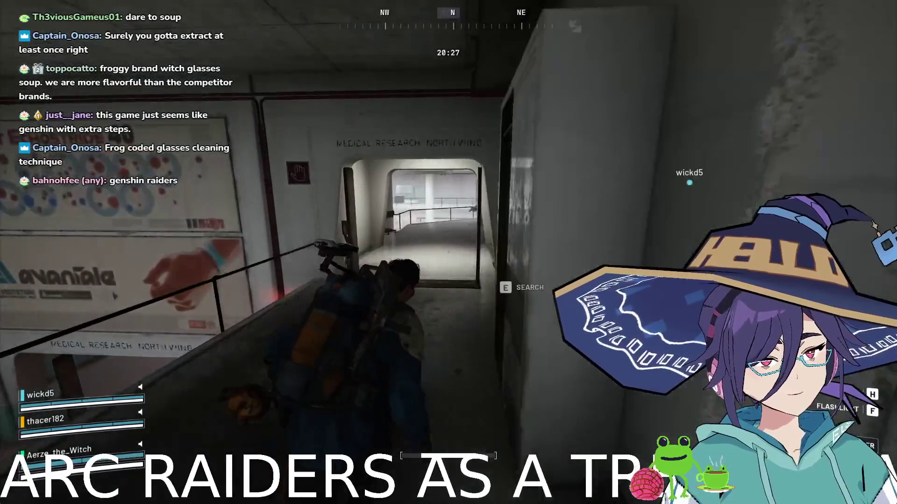
pyautogui.press('w')
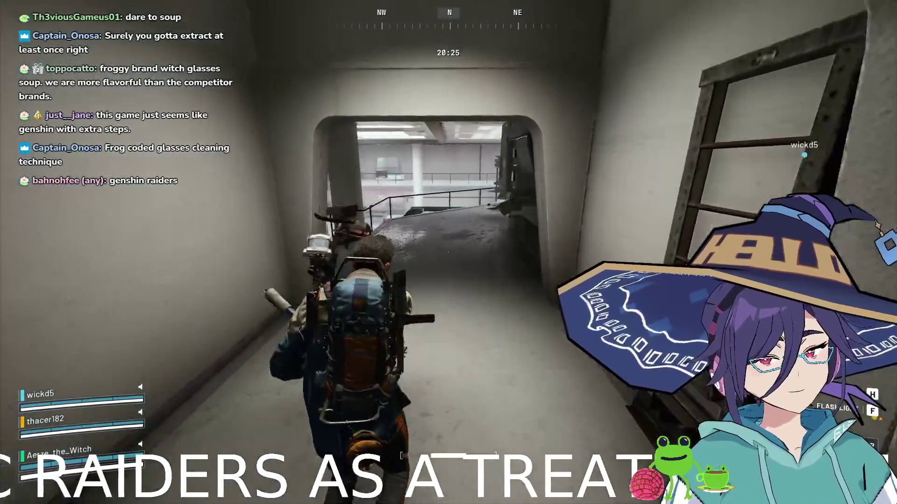
pyautogui.press('w')
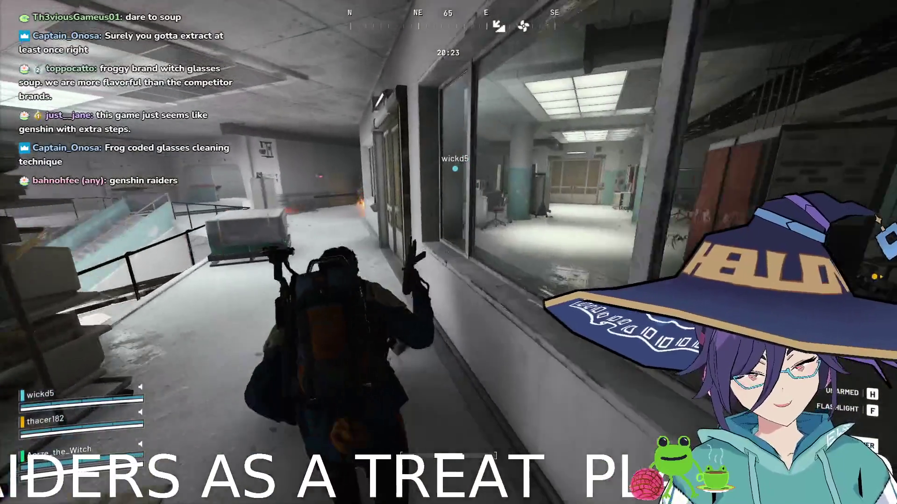
pyautogui.press('w')
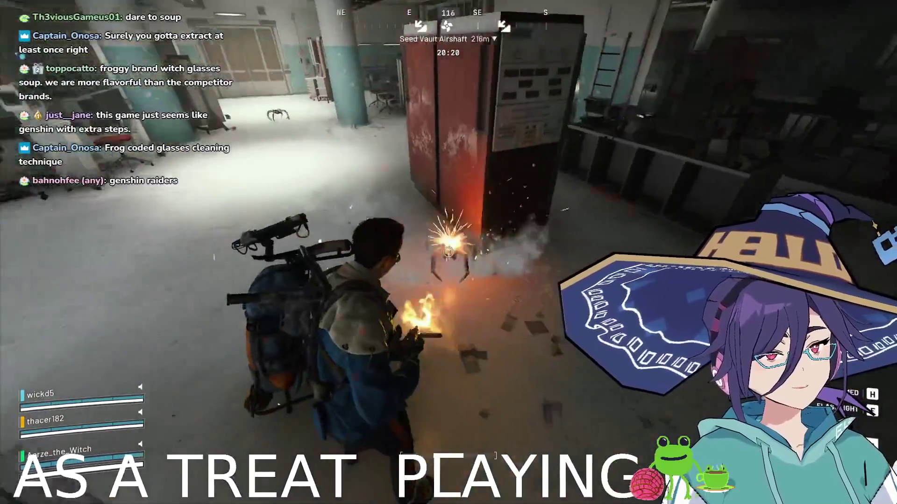
# Destroy the spider robot, then finish off the ARC in the lab with melee strikes.
pyautogui.click(448, 252)
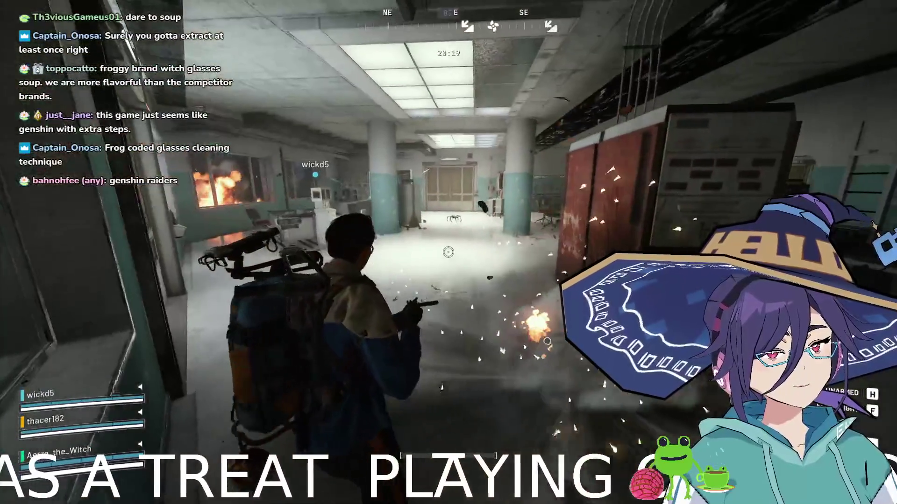
pyautogui.press('w')
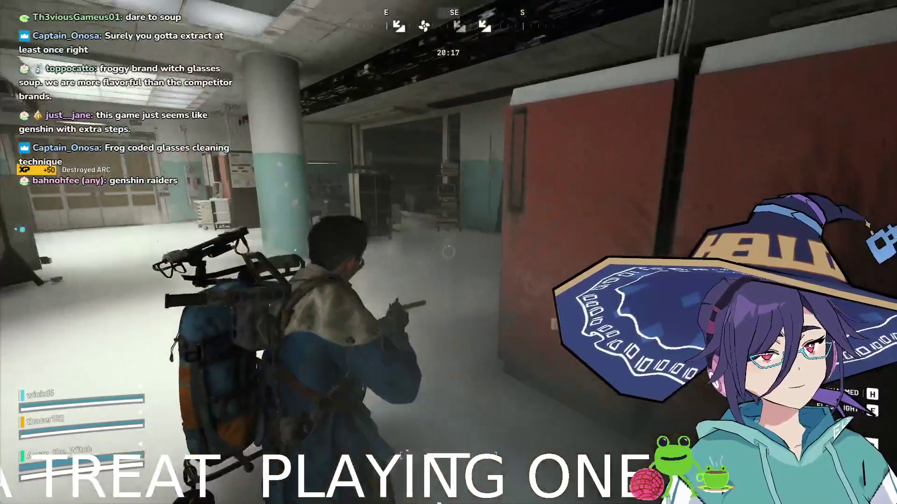
pyautogui.press('w')
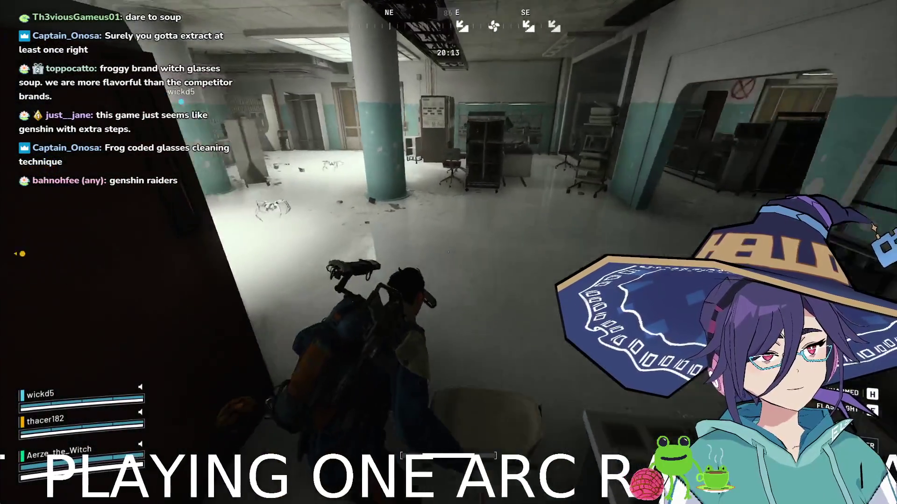
pyautogui.press('v')
pyautogui.press('w')
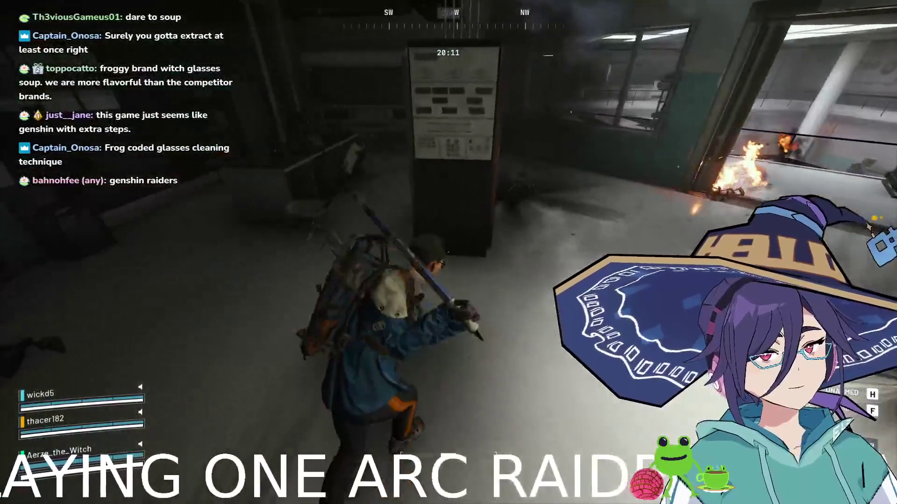
pyautogui.press('w')
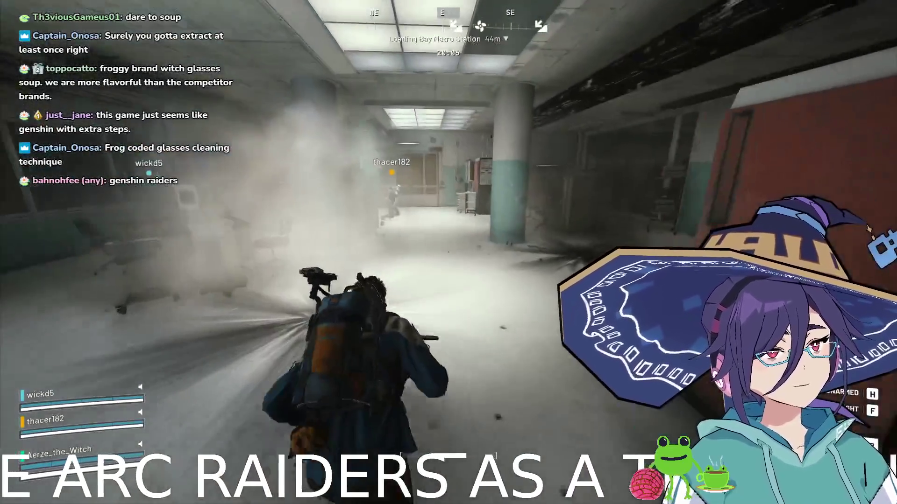
# Reach the teammate and open the doors through the dim corridor to the Medical Research entrance.
pyautogui.press('w')
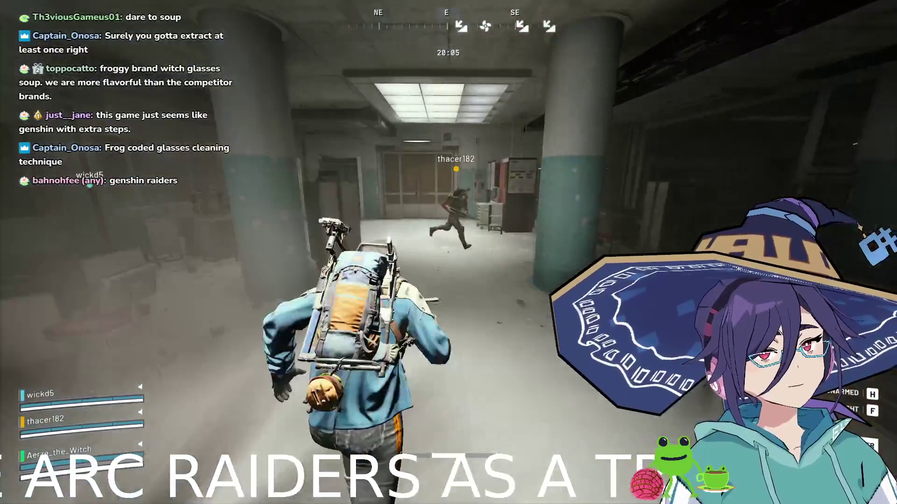
pyautogui.press('e')
pyautogui.press('w')
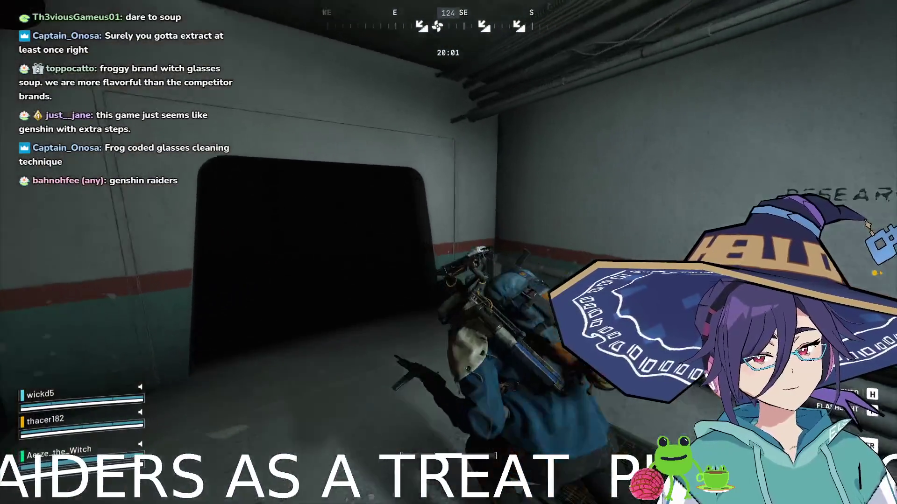
pyautogui.press('w')
pyautogui.press('w')
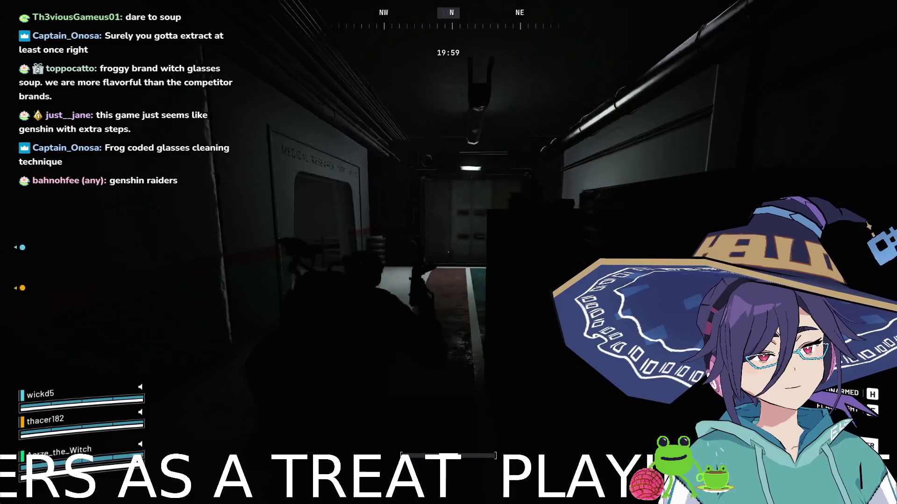
pyautogui.press('e')
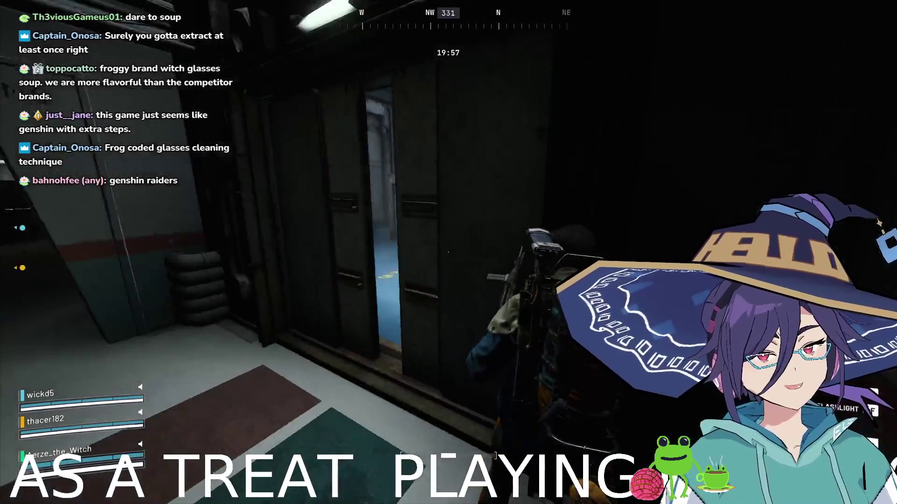
pyautogui.press('w')
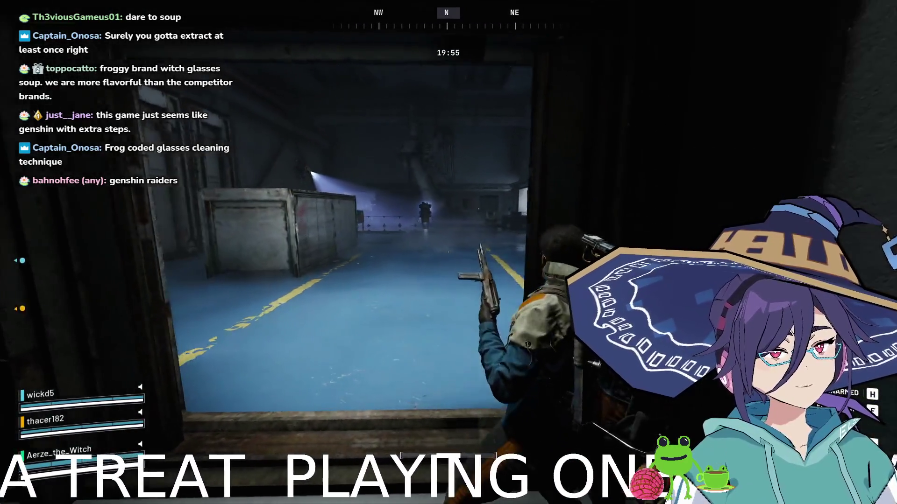
# Enter the Medical Research wing, advance to the teammate, and check the inventory.
pyautogui.press('w')
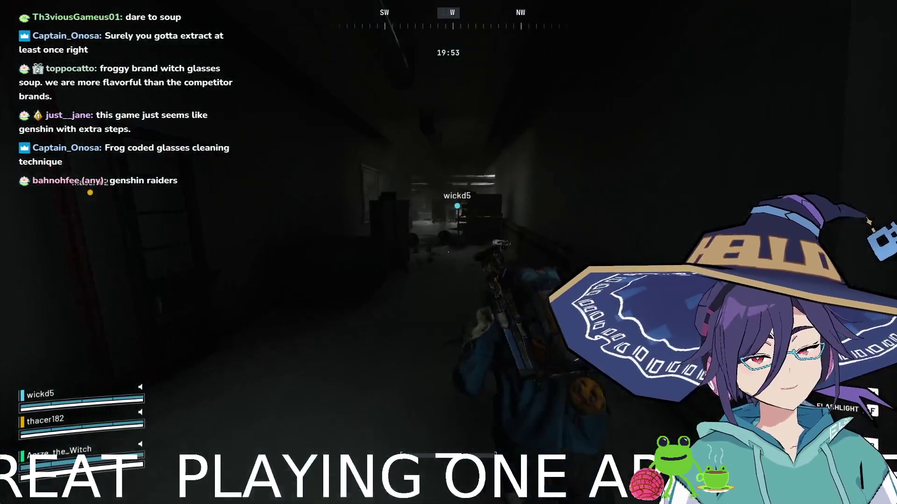
pyautogui.press('w')
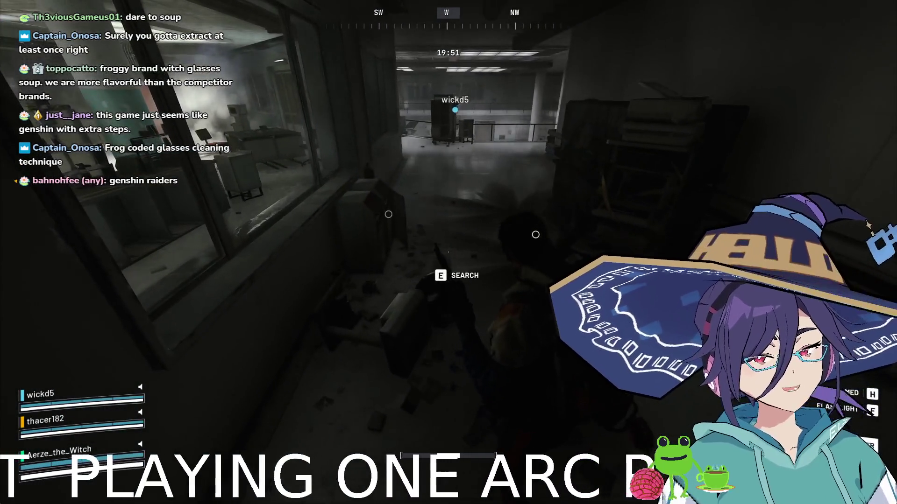
pyautogui.press('w')
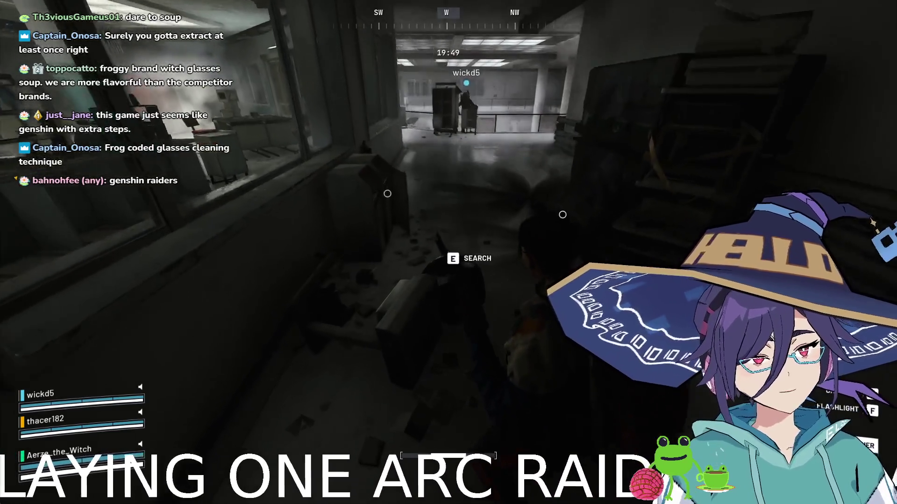
pyautogui.press('Tab')
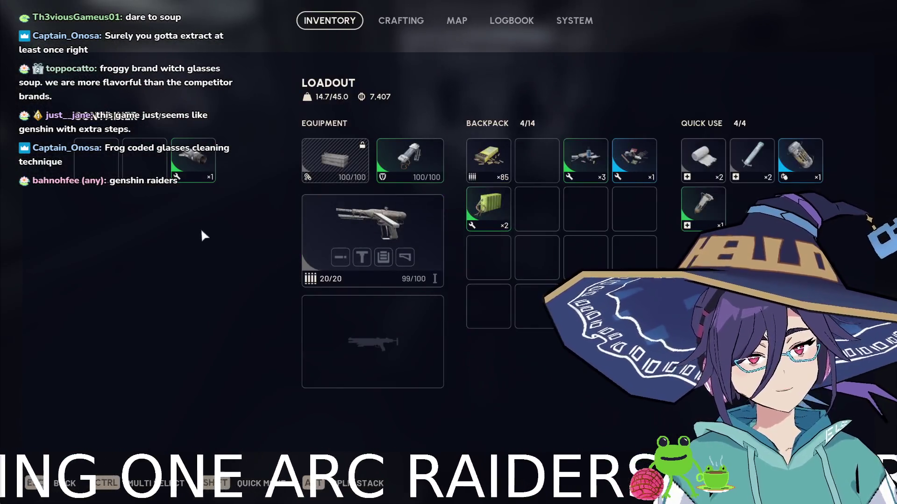
# Move a looted item into an empty backpack slot and close the inventory.
pyautogui.press('Tab')
pyautogui.moveTo(449, 252)
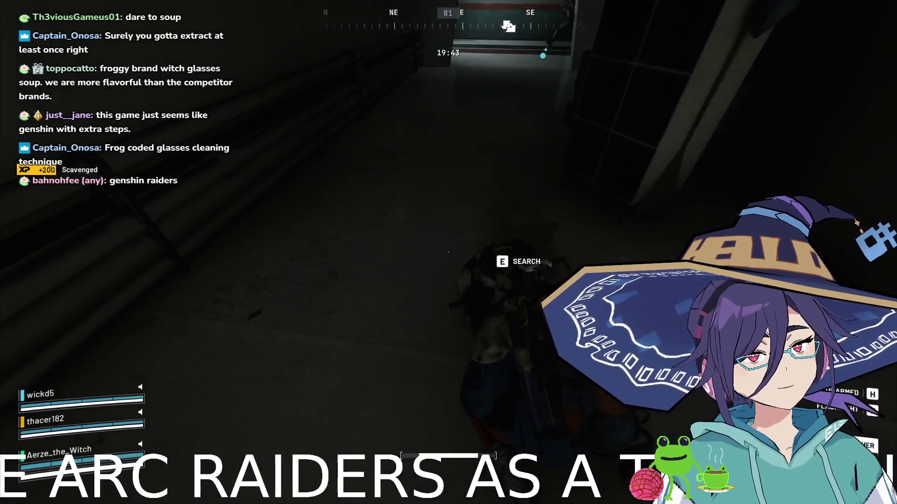
pyautogui.press('Tab')
pyautogui.moveTo(557, 177); pyautogui.dragTo(537, 160)
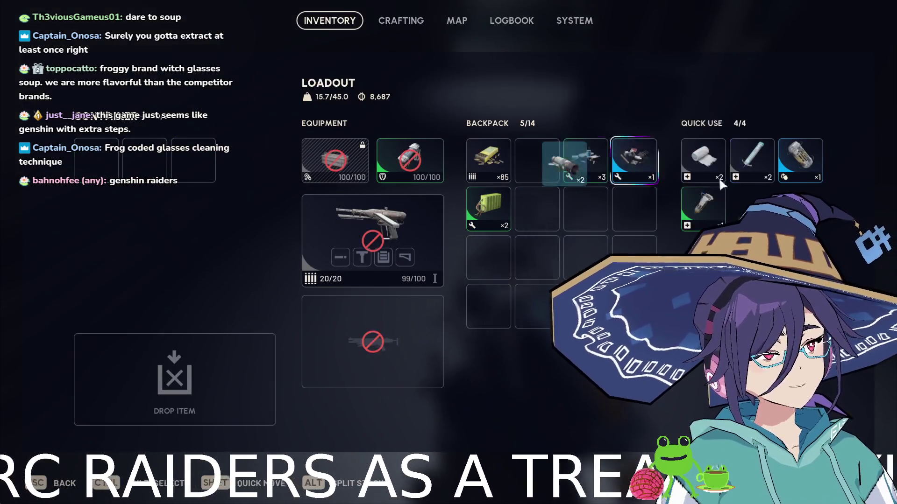
pyautogui.press('Tab')
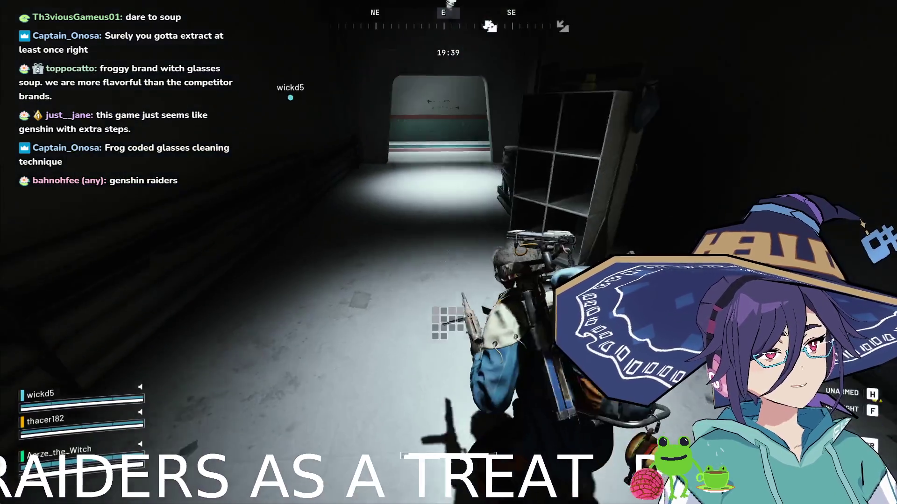
# Walk through the corridor and dark room to the warehouse doorway, facing the containers.
pyautogui.press('w')
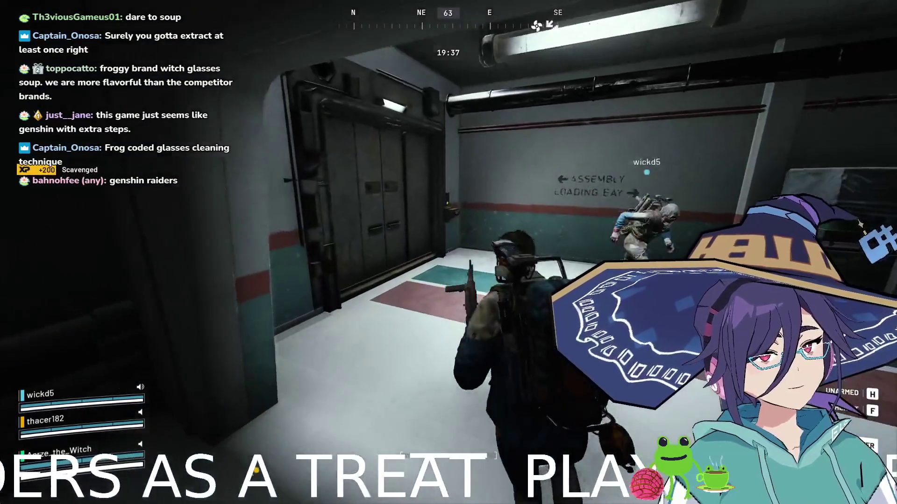
pyautogui.press('w')
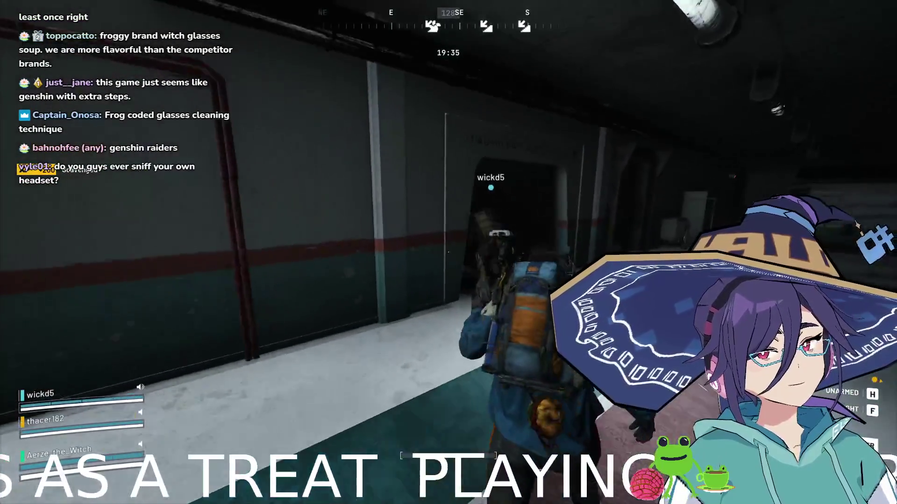
pyautogui.press('w')
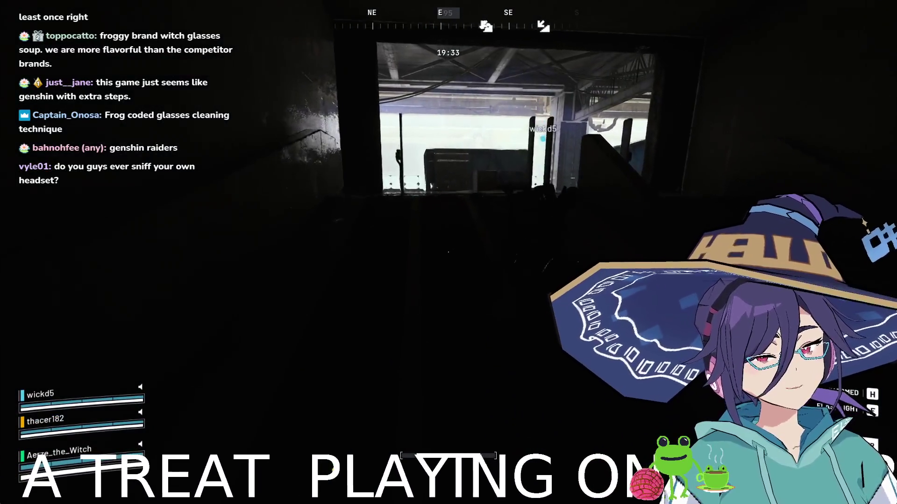
pyautogui.press('w')
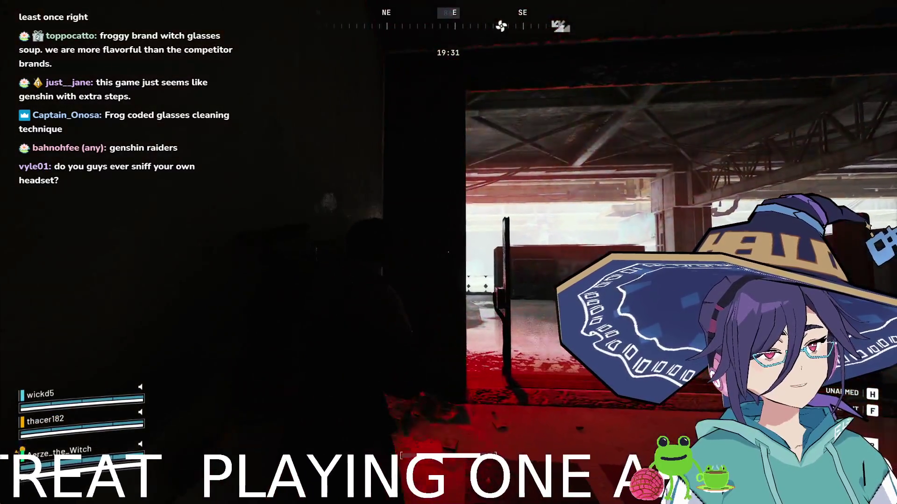
pyautogui.press('w')
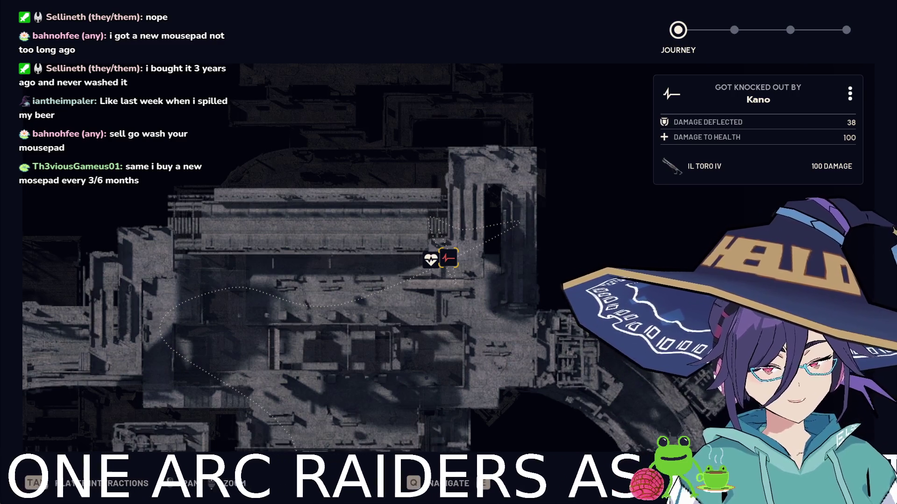
# Advance the post-raid recap through the findings and raider progress pages.
pyautogui.press('e')
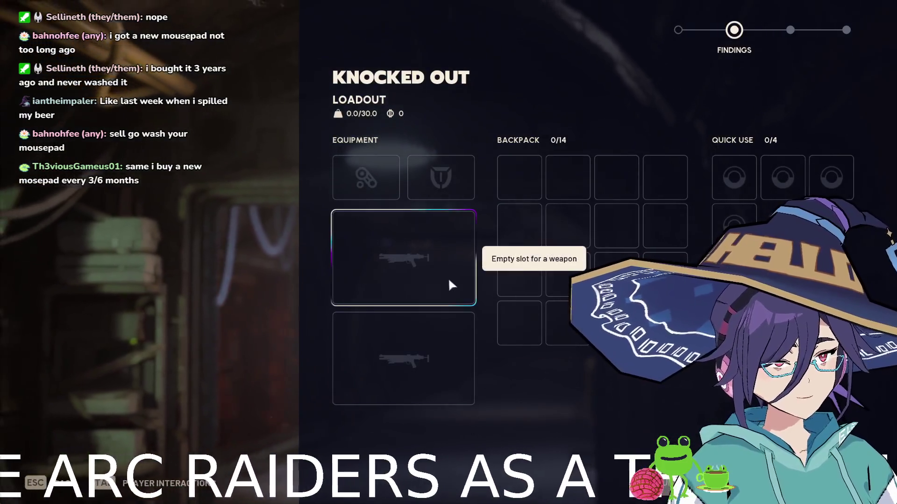
pyautogui.press('e')
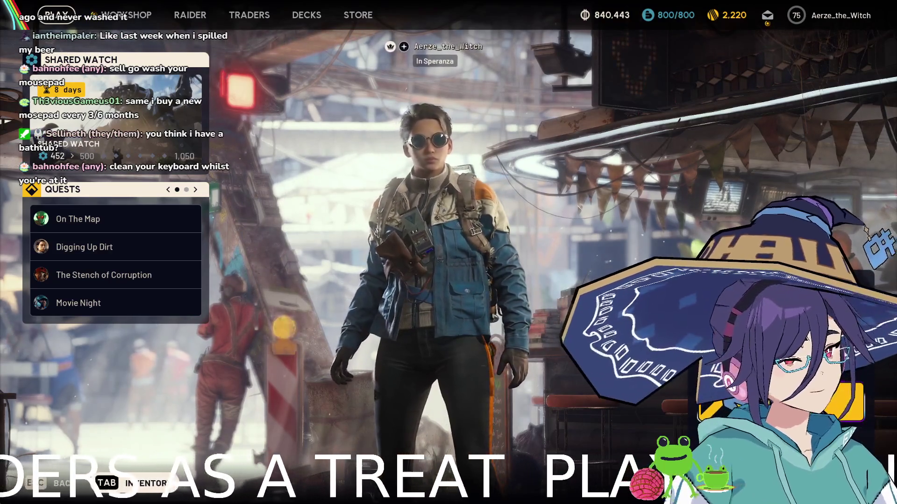
pyautogui.press('Return')
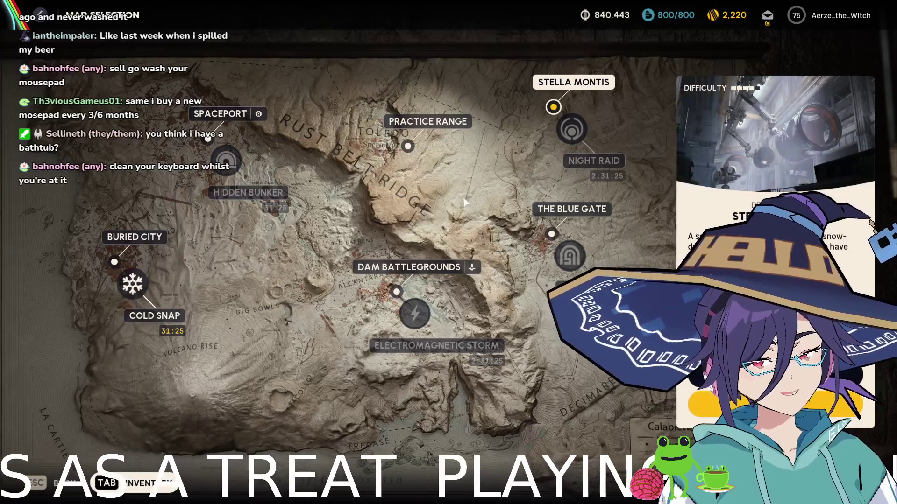
pyautogui.press('Return')
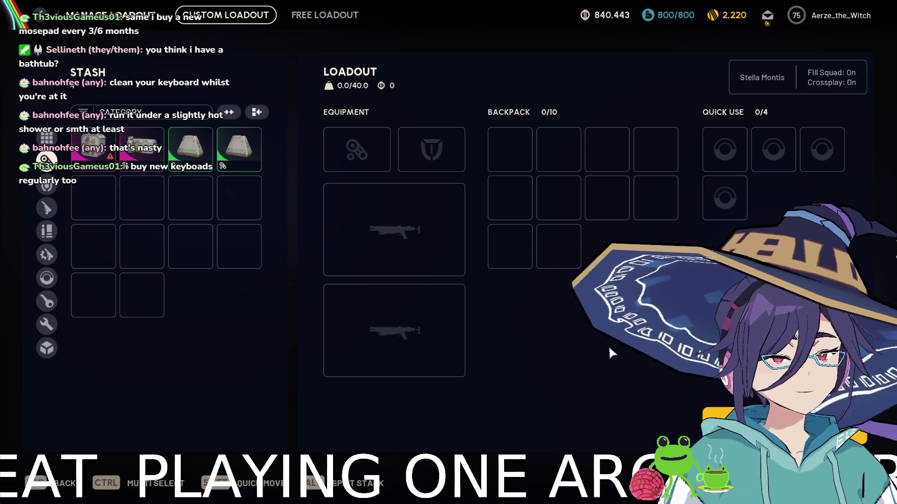
pyautogui.press('Escape')
pyautogui.press('Escape')
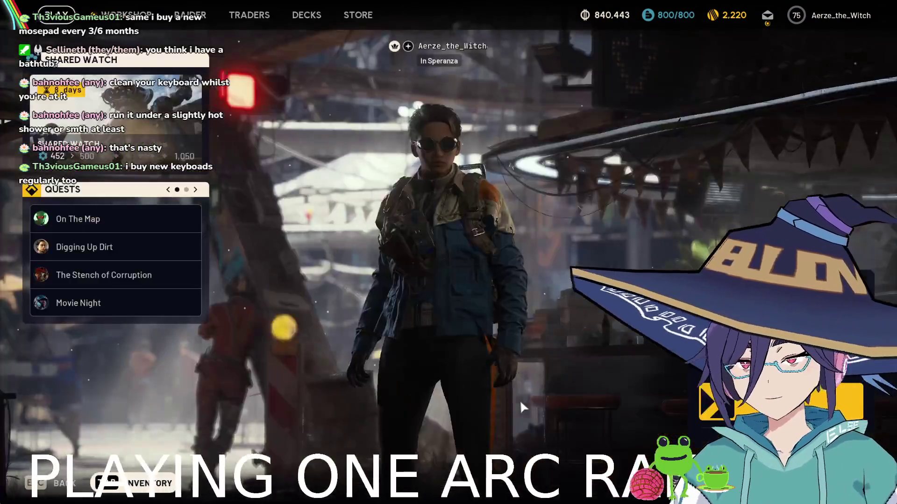